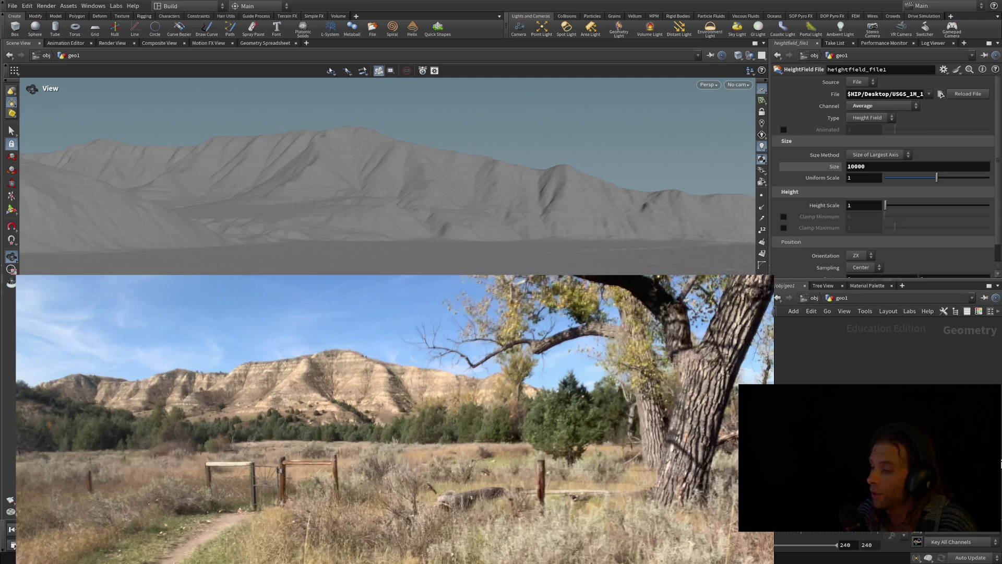
# Change the HeightField File Size from 10000 to 9000.
pyautogui.click(877, 167)
pyautogui.write('000')
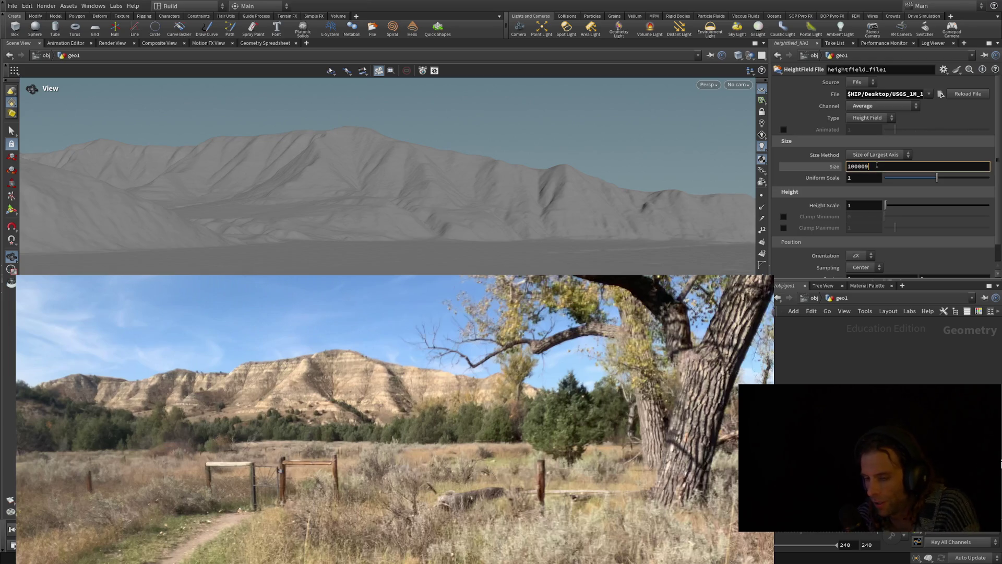
pyautogui.doubleClick(877, 166)
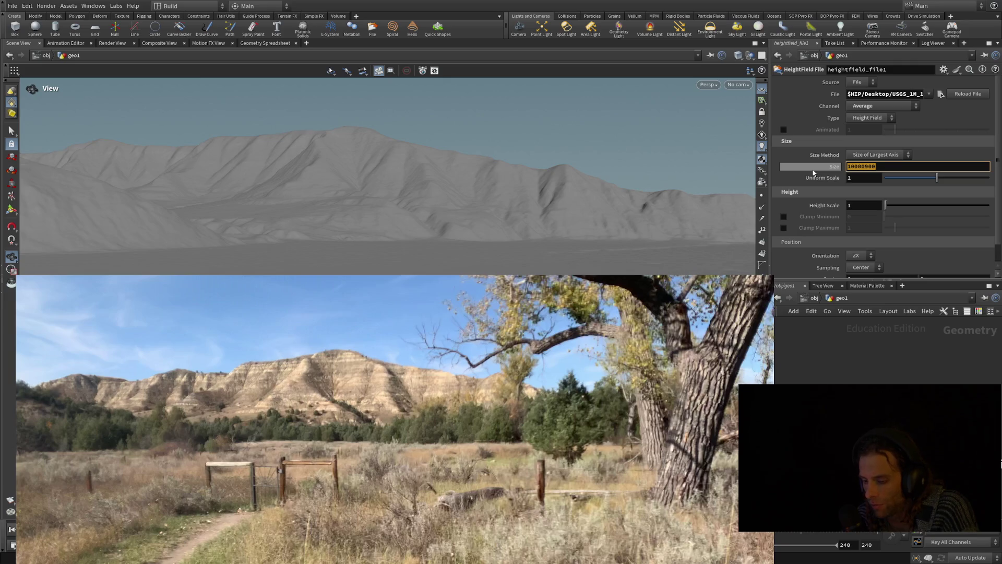
pyautogui.write('90')
pyautogui.press('Return')
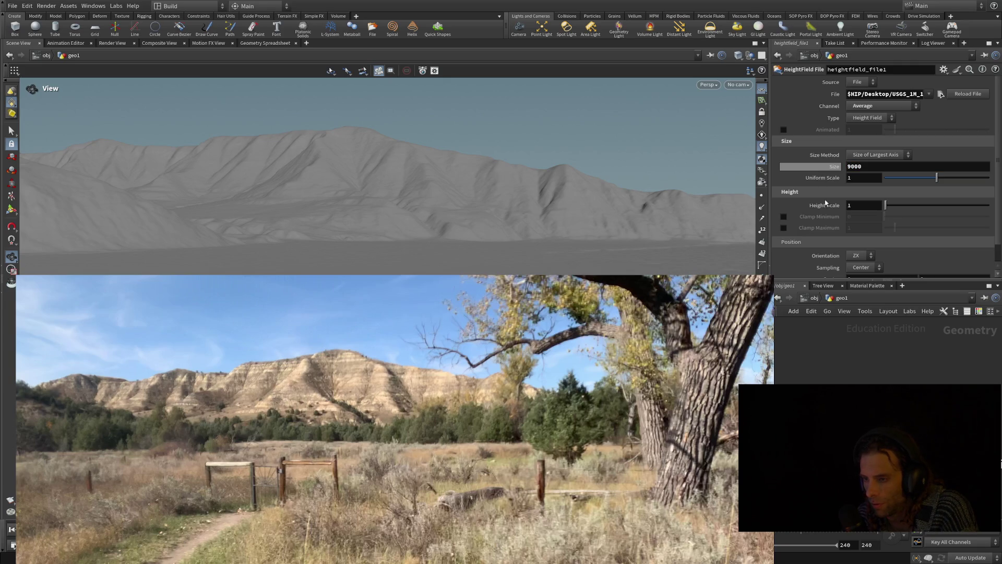
# Zoom in and tumble the viewport to look closely down onto the eroded ridges.
pyautogui.scroll(5, 647, 234)
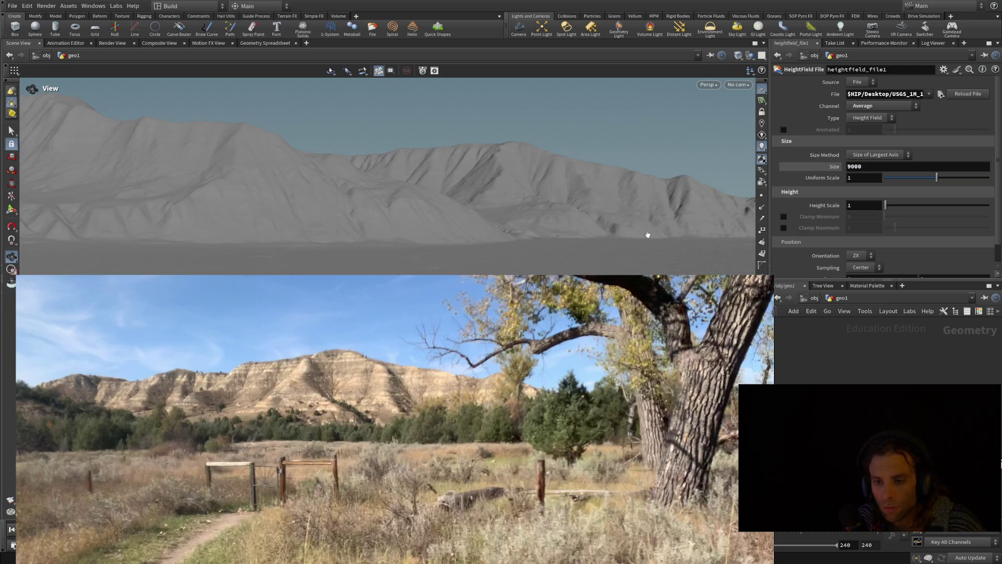
pyautogui.scroll(-3, 618, 240)
pyautogui.scroll(4, 609, 226)
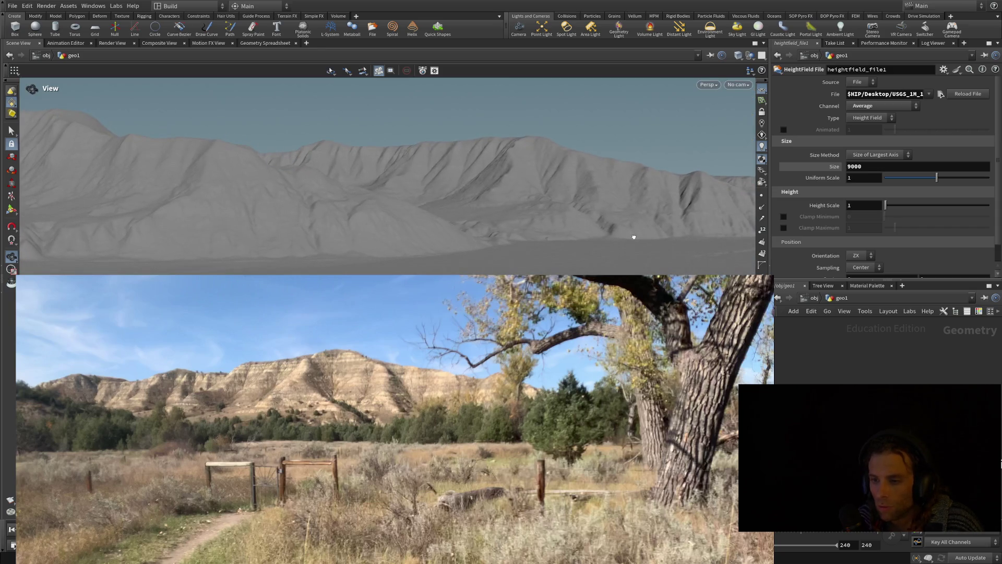
pyautogui.scroll(-1, 632, 239)
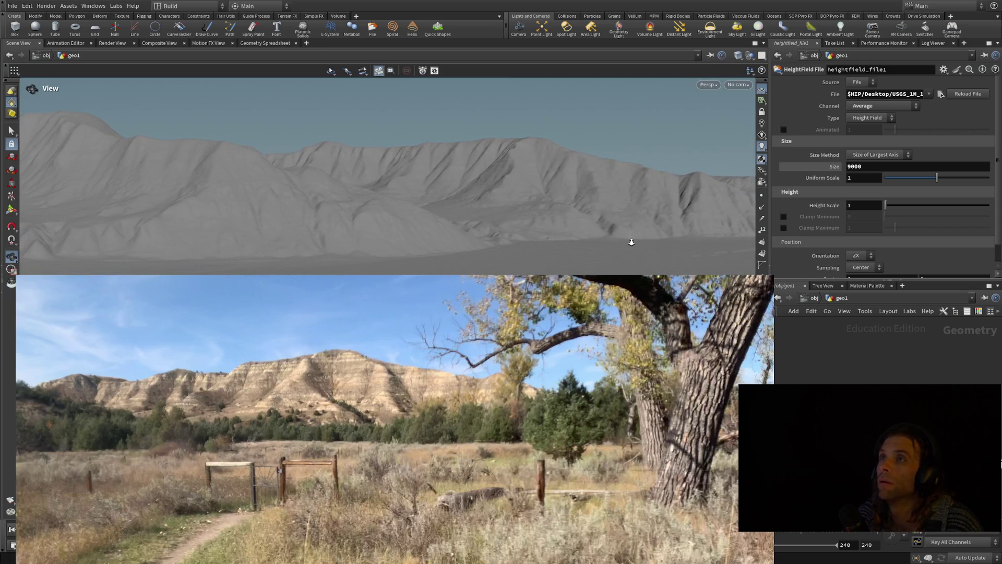
pyautogui.scroll(2, 630, 240)
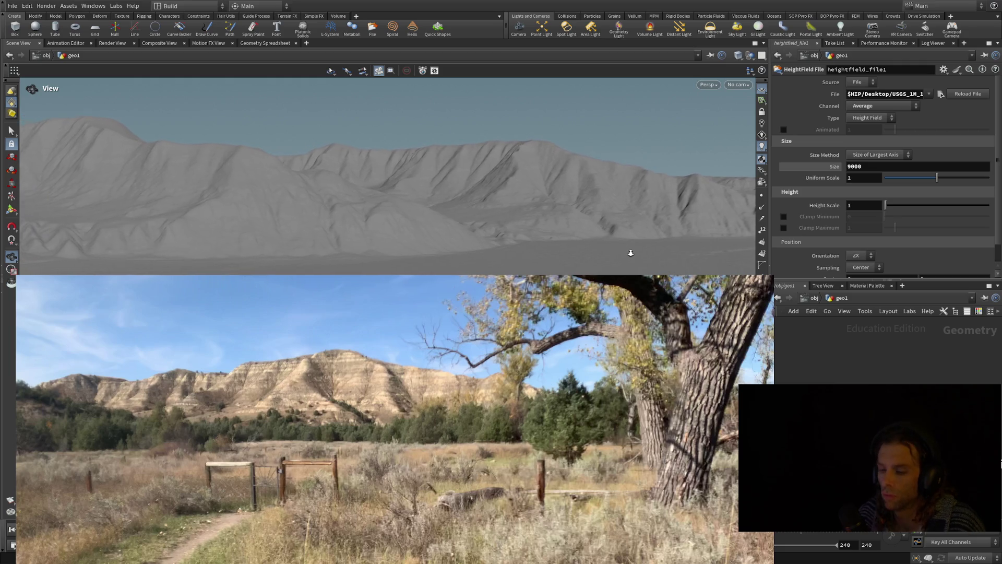
pyautogui.moveTo(631, 253)
pyautogui.mouseDown()
pyautogui.moveTo(687, 224)
pyautogui.moveTo(646, 253)
pyautogui.moveTo(673, 229)
pyautogui.moveTo(662, 208)
pyautogui.moveTo(595, 199)
pyautogui.moveTo(633, 217)
pyautogui.moveTo(657, 188)
pyautogui.moveTo(663, 198)
pyautogui.moveTo(685, 180)
pyautogui.moveTo(688, 190)
pyautogui.mouseUp()
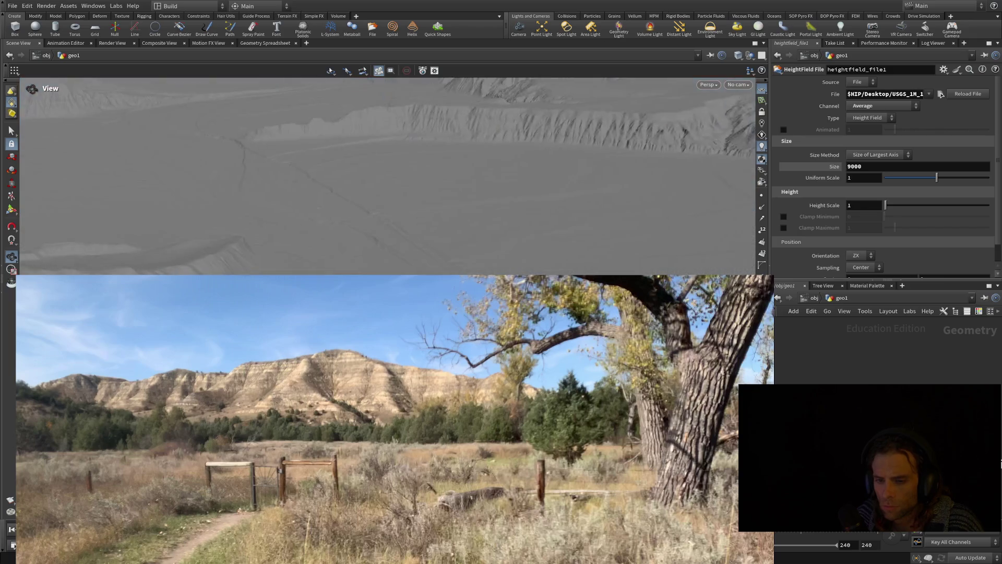
# Tumble the camera from the top-down view to a low horizon view of ridges under sky.
pyautogui.moveTo(146, 262); pyautogui.dragTo(373, 271)
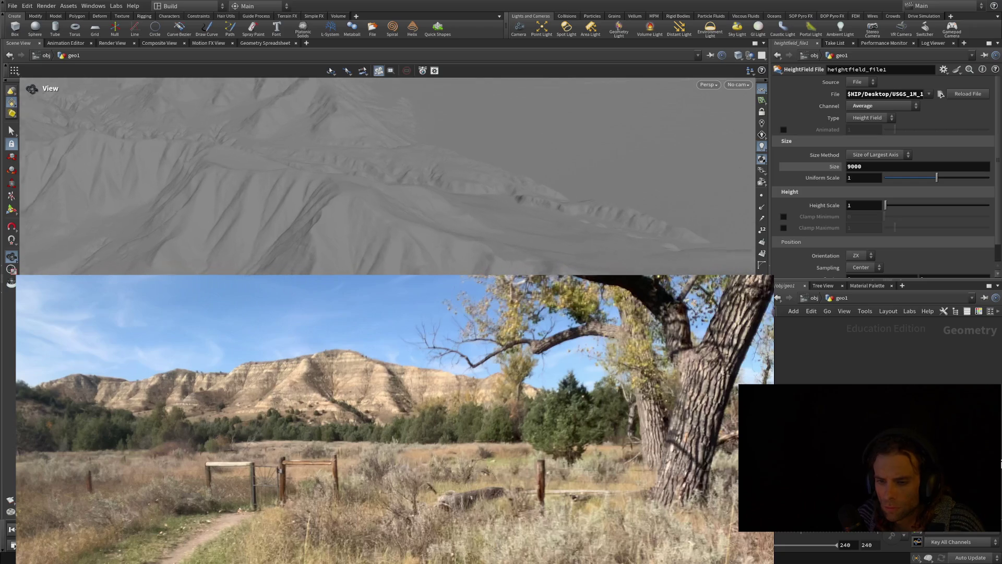
pyautogui.moveTo(396, 256)
pyautogui.mouseDown()
pyautogui.moveTo(350, 249)
pyautogui.moveTo(347, 264)
pyautogui.moveTo(428, 266)
pyautogui.mouseUp()
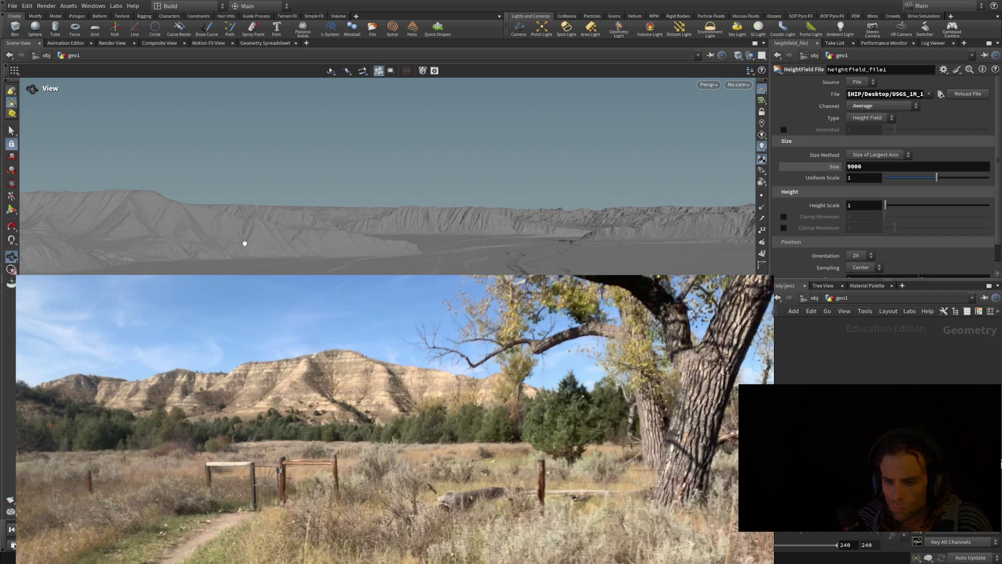
# Reframe the view so a large ridge fills the frame against the sky, like the reference.
pyautogui.moveTo(245, 243)
pyautogui.mouseDown()
pyautogui.moveTo(171, 257)
pyautogui.moveTo(331, 272)
pyautogui.mouseUp()
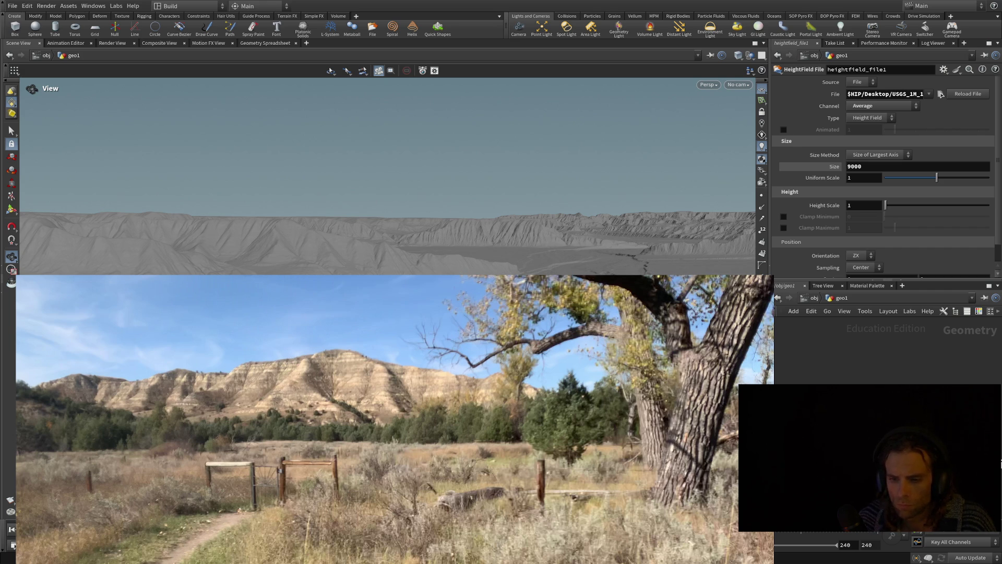
pyautogui.moveTo(330, 282)
pyautogui.mouseDown()
pyautogui.moveTo(360, 288)
pyautogui.moveTo(431, 254)
pyautogui.mouseUp()
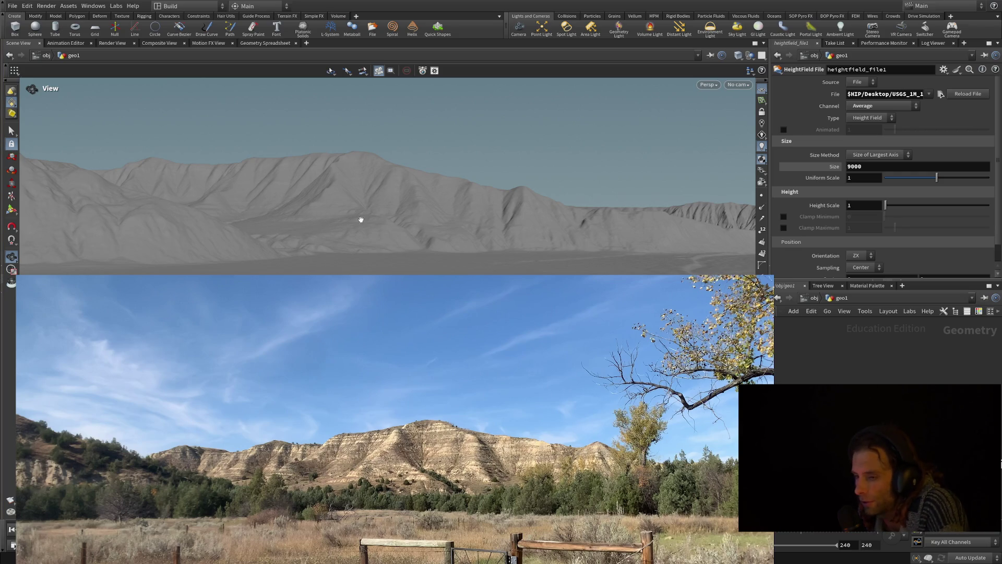
# Set the heightfield Size to 9100 and orbit the view to a slightly rotated, closer angle.
pyautogui.click(855, 166)
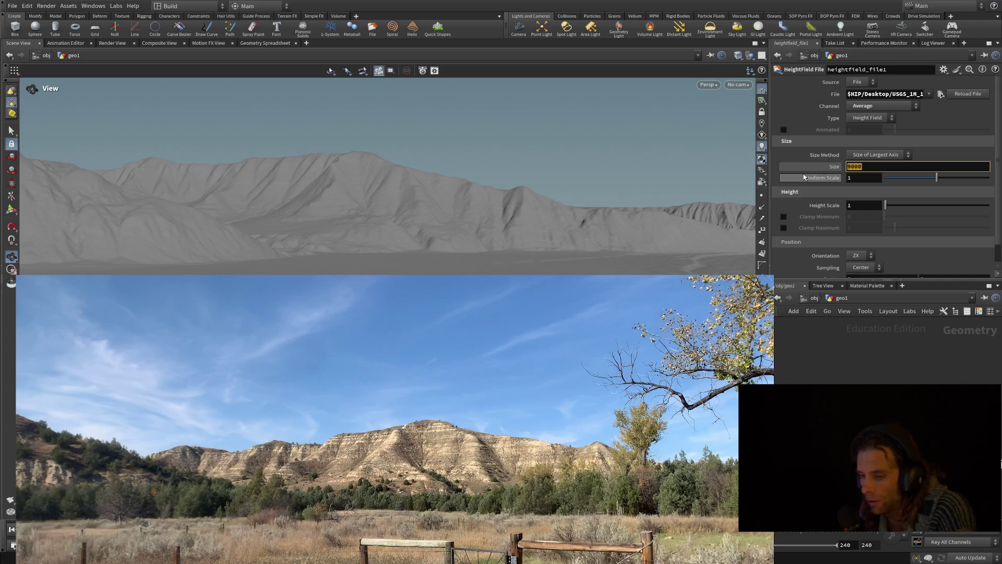
pyautogui.write('100')
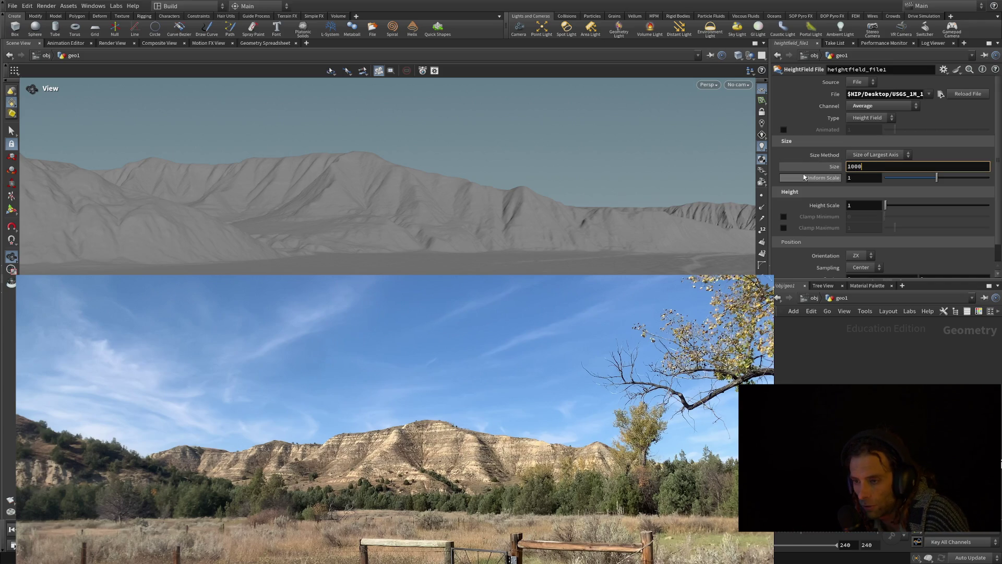
pyautogui.press('BackSpace')
pyautogui.press('BackSpace')
pyautogui.press('BackSpace')
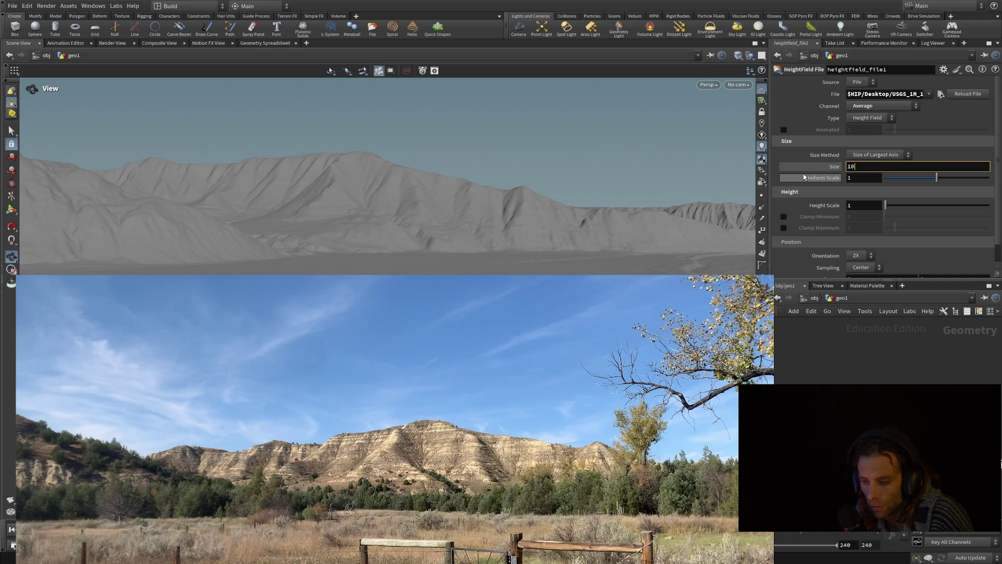
pyautogui.write('9100')
pyautogui.press('Return')
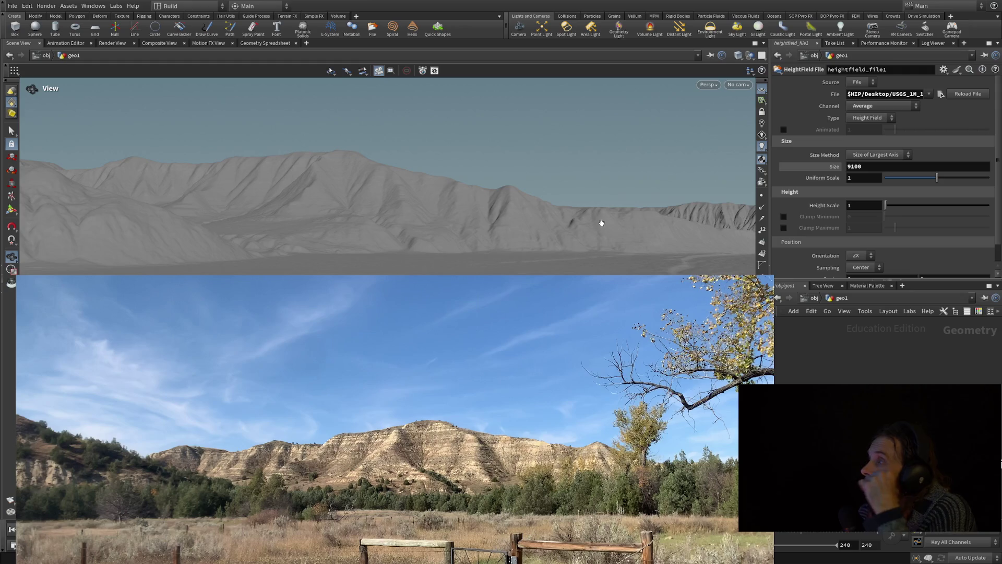
pyautogui.moveTo(491, 226)
pyautogui.mouseDown()
pyautogui.moveTo(507, 229)
pyautogui.moveTo(479, 226)
pyautogui.mouseUp()
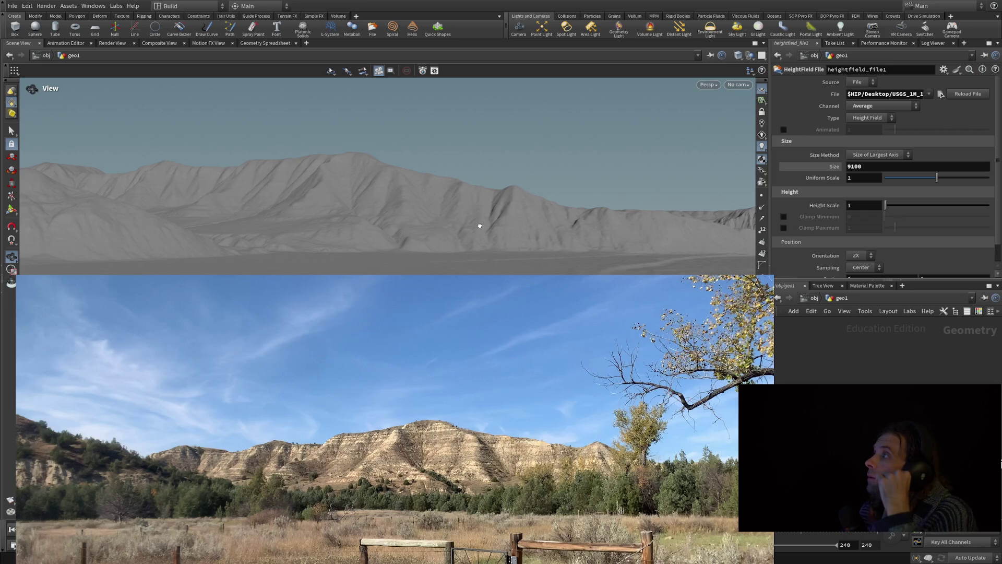
pyautogui.moveTo(480, 226); pyautogui.dragTo(481, 226)
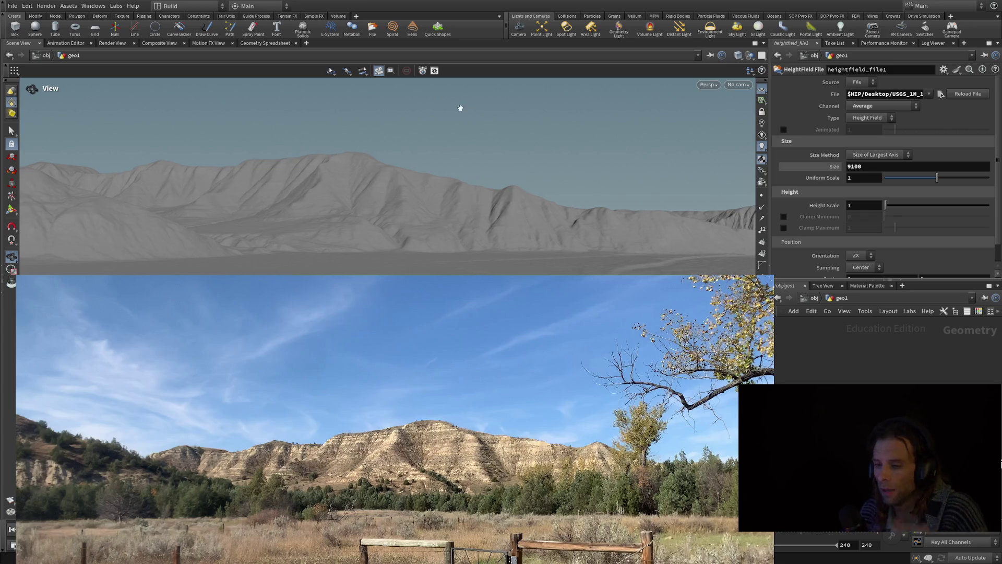
# Change the heightfield Size from 9100 to 10000.
pyautogui.click(865, 167)
pyautogui.doubleClick(868, 166)
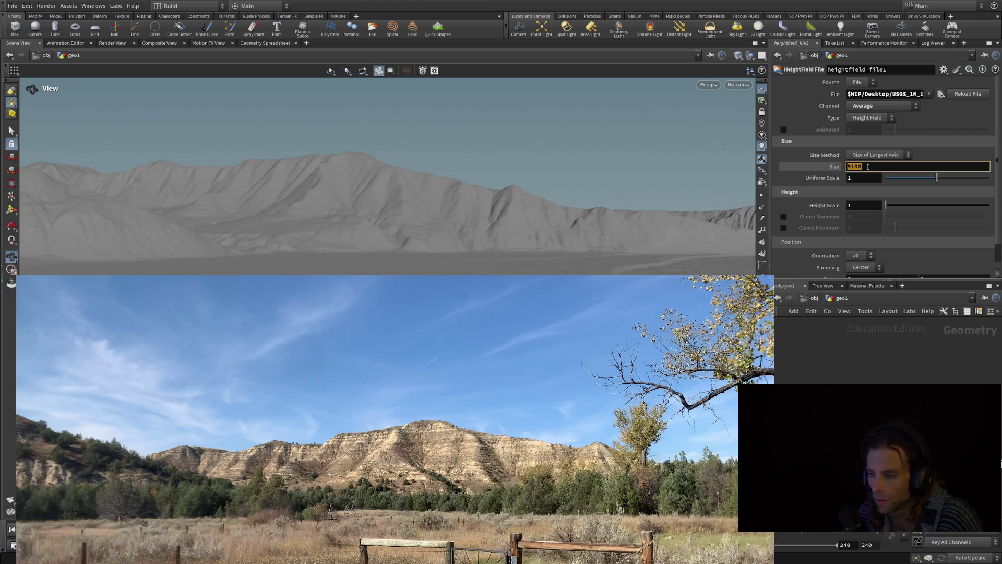
pyautogui.write('10000')
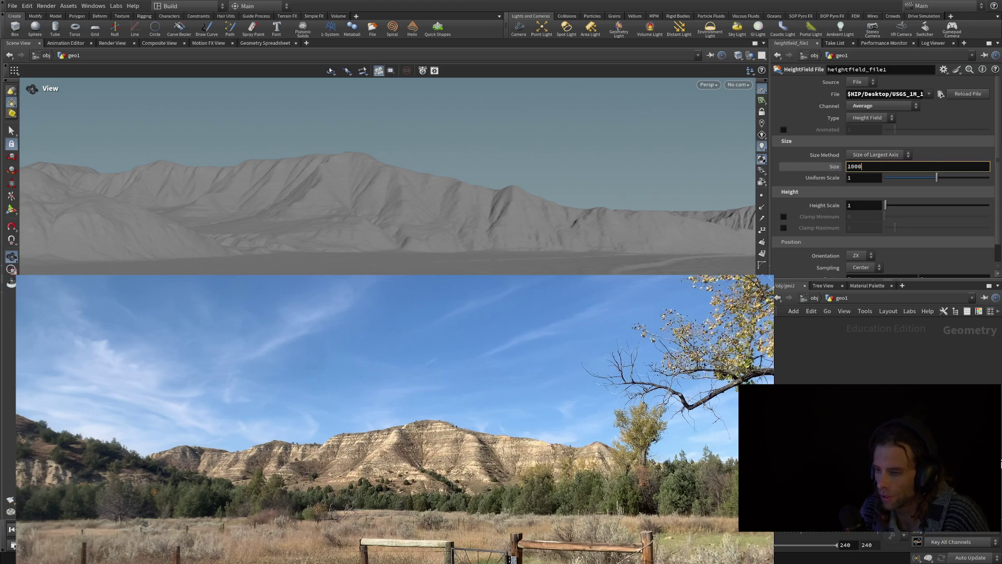
pyautogui.press('Return')
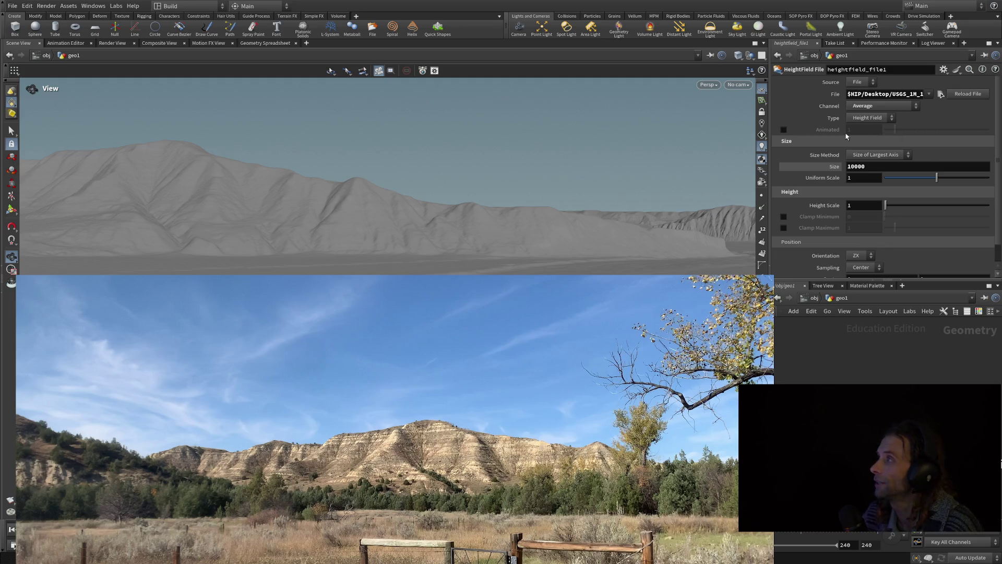
# Move the camera farther back and lower so the ridge sits low under a wide sky.
pyautogui.moveTo(583, 142)
pyautogui.mouseDown()
pyautogui.moveTo(418, 269)
pyautogui.moveTo(311, 266)
pyautogui.moveTo(298, 281)
pyautogui.mouseUp()
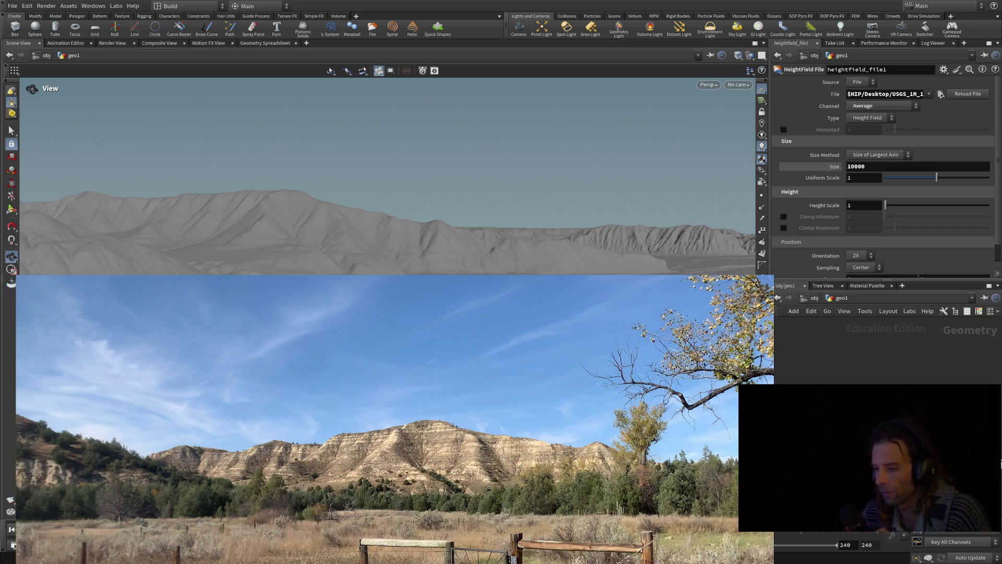
# Tumble and dolly the view so the main ridge spans the frame above a strip of ground.
pyautogui.moveTo(344, 198)
pyautogui.mouseDown()
pyautogui.moveTo(338, 144)
pyautogui.moveTo(365, 142)
pyautogui.mouseUp()
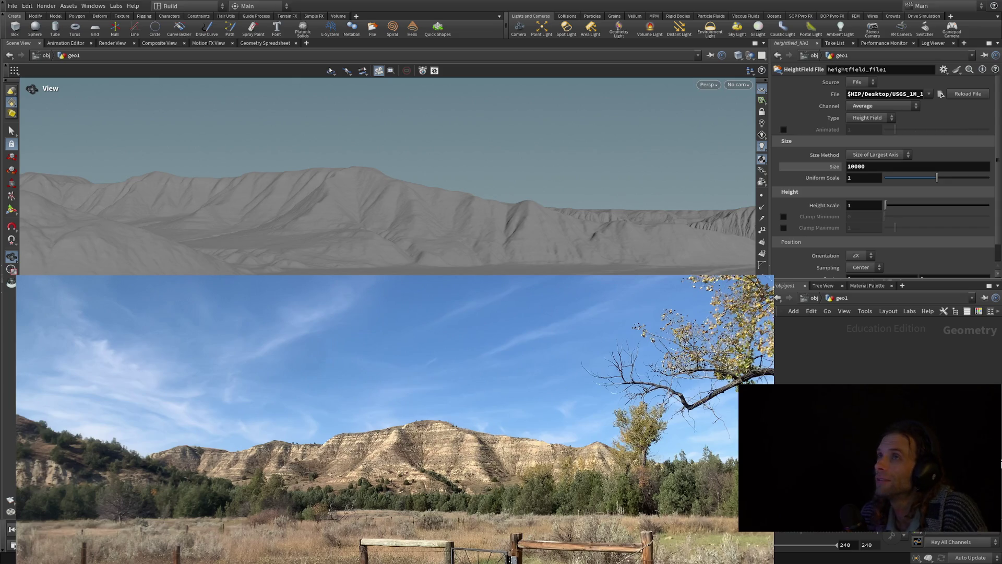
pyautogui.moveTo(365, 142); pyautogui.dragTo(360, 160)
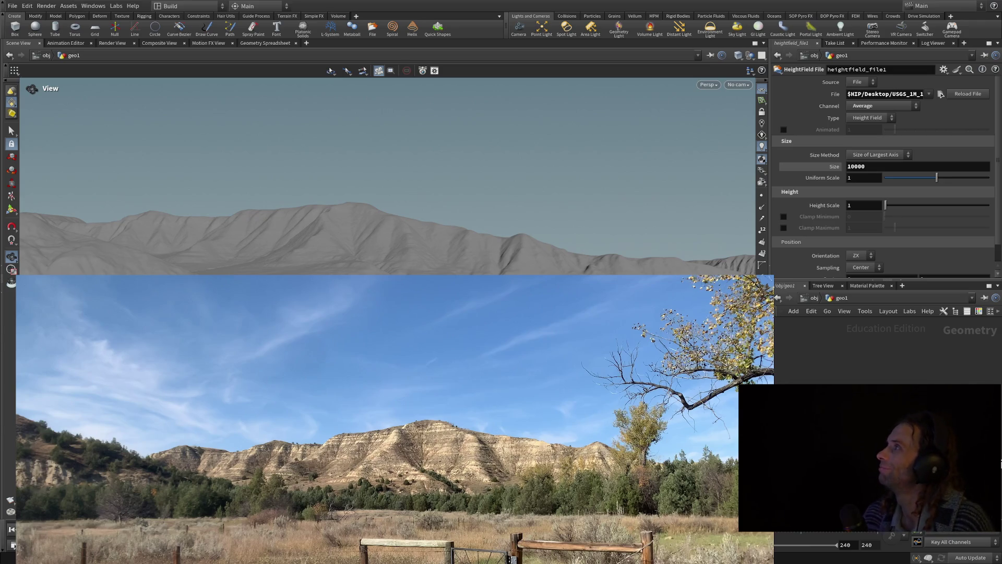
pyautogui.moveTo(360, 160); pyautogui.dragTo(360, 147)
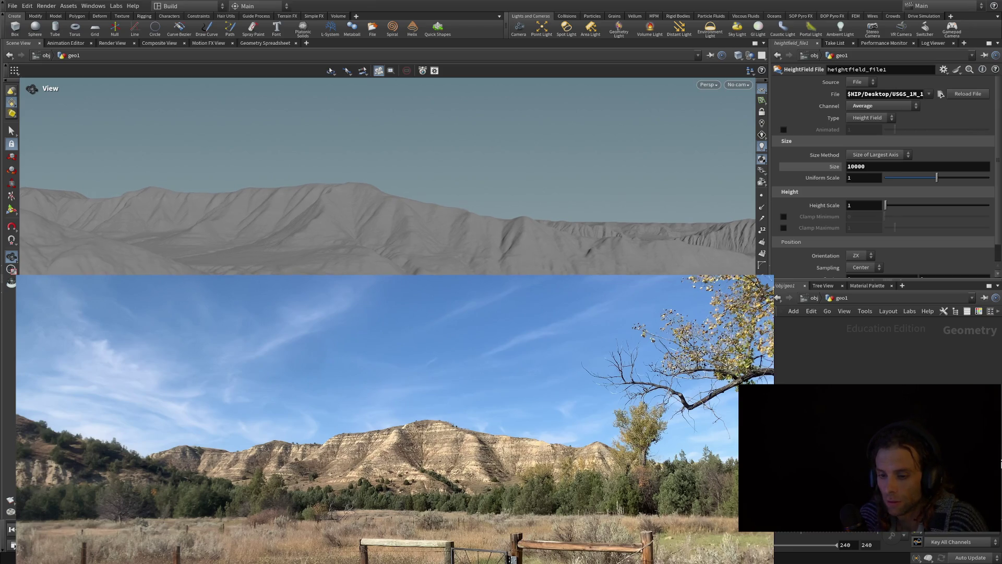
pyautogui.scroll(5, 351, 258)
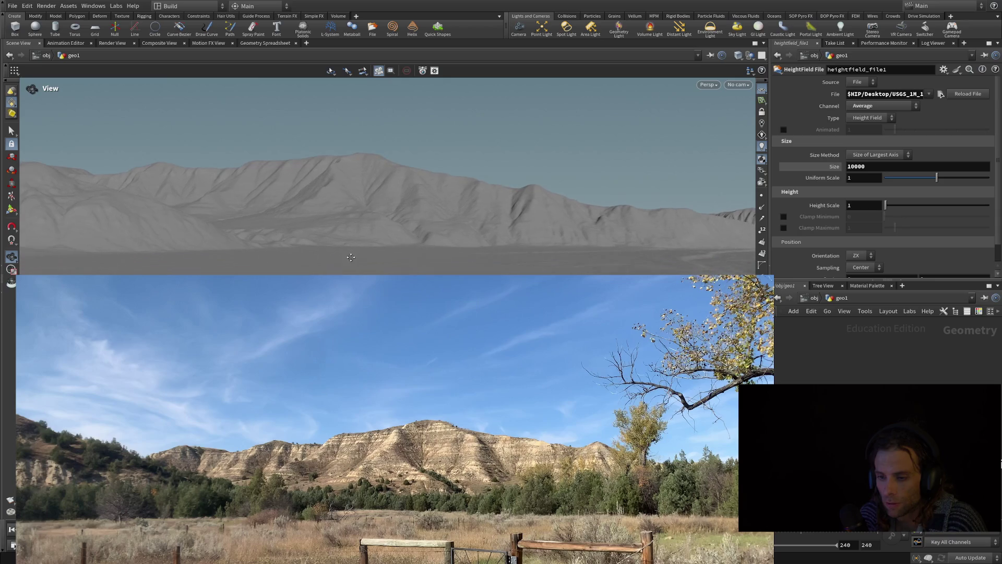
# Dolly in and fine-tune the angle so the ridge stretches larger across the frame against the sky.
pyautogui.moveTo(351, 257); pyautogui.dragTo(352, 242, button='middle')
pyautogui.moveTo(378, 228); pyautogui.dragTo(414, 204)
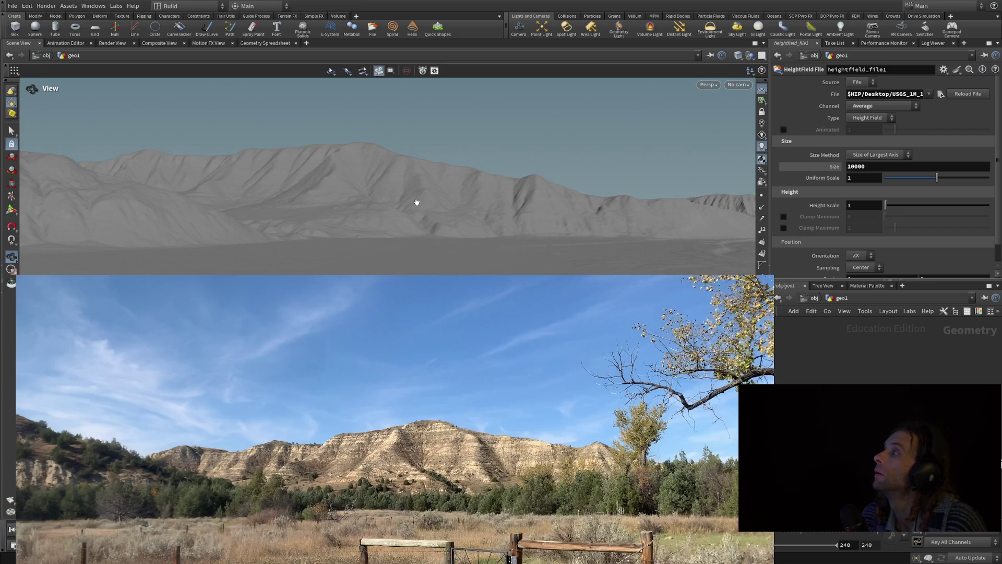
pyautogui.moveTo(414, 202)
pyautogui.mouseDown()
pyautogui.moveTo(397, 205)
pyautogui.moveTo(408, 200)
pyautogui.mouseUp()
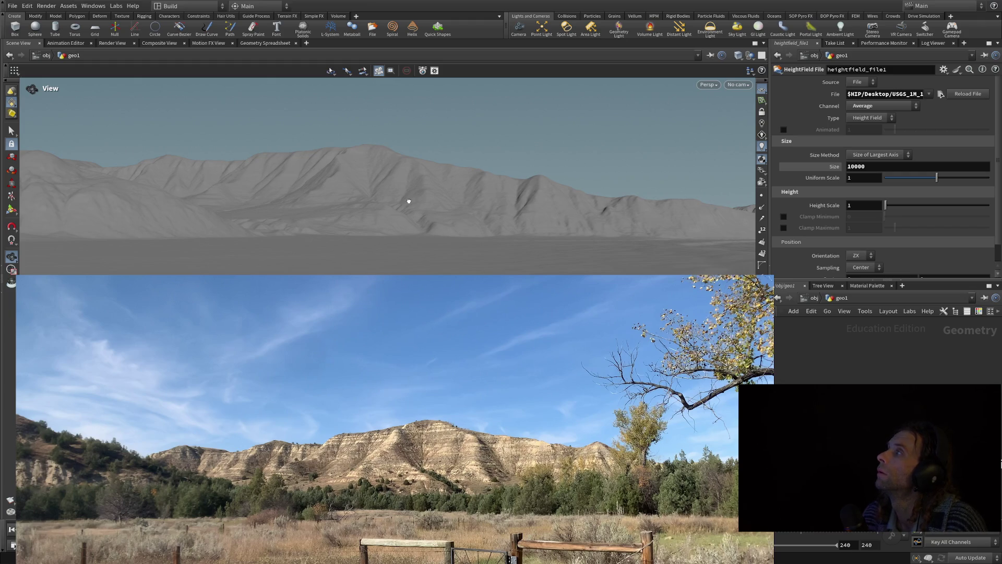
pyautogui.moveTo(409, 201); pyautogui.dragTo(412, 203)
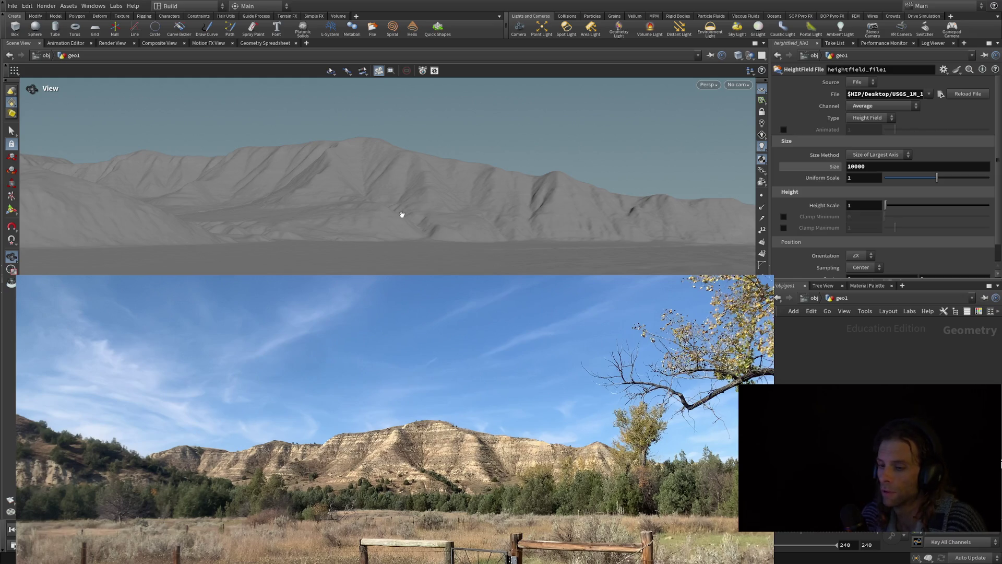
pyautogui.moveTo(402, 215); pyautogui.dragTo(403, 215)
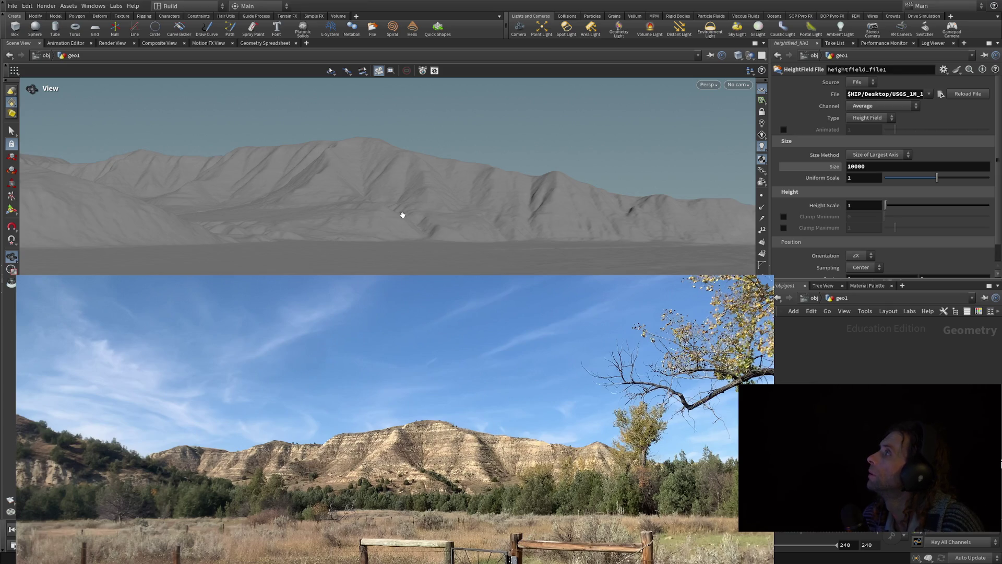
pyautogui.scroll(5, 402, 215)
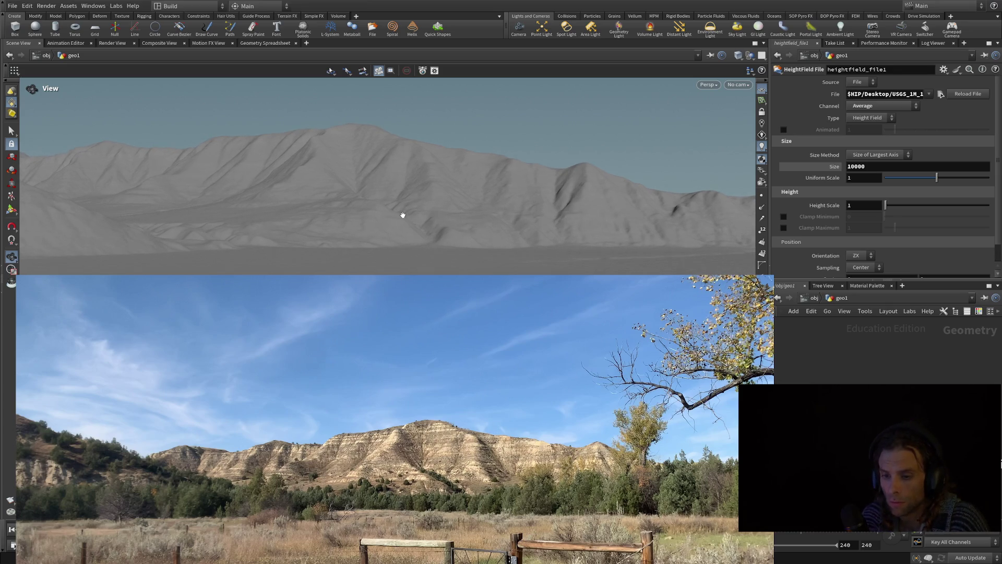
pyautogui.scroll(-5, 402, 214)
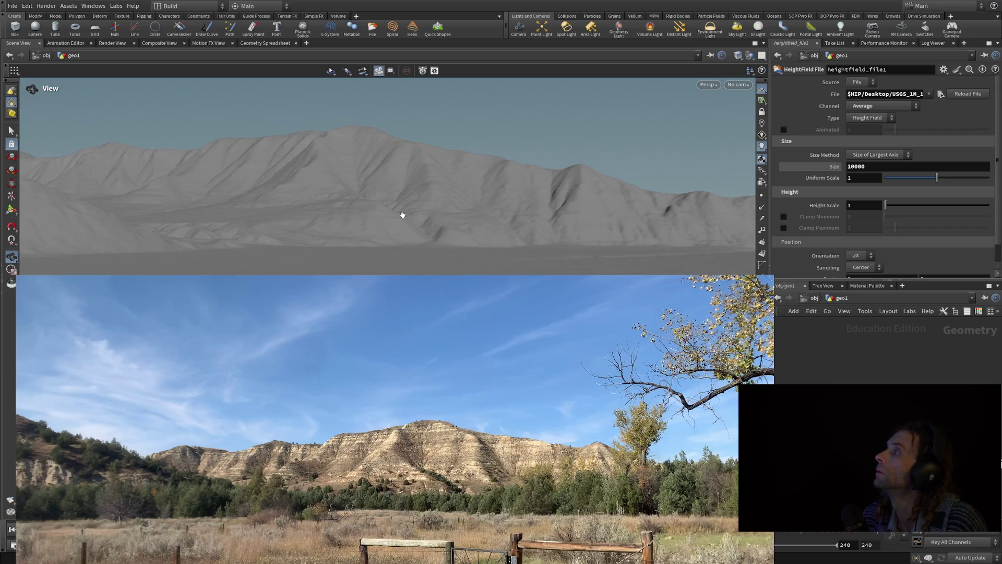
pyautogui.scroll(5, 403, 215)
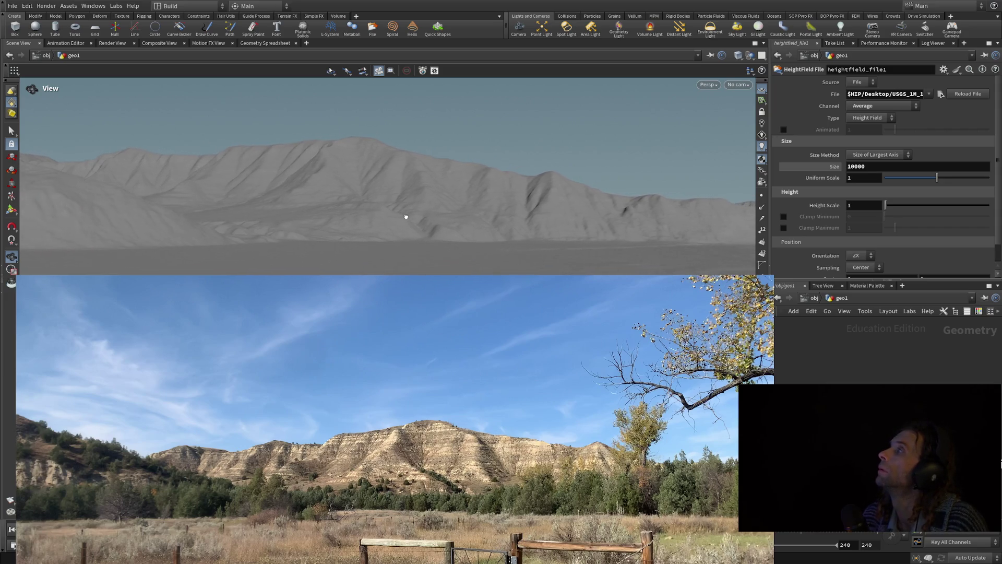
pyautogui.moveTo(384, 222); pyautogui.dragTo(382, 222)
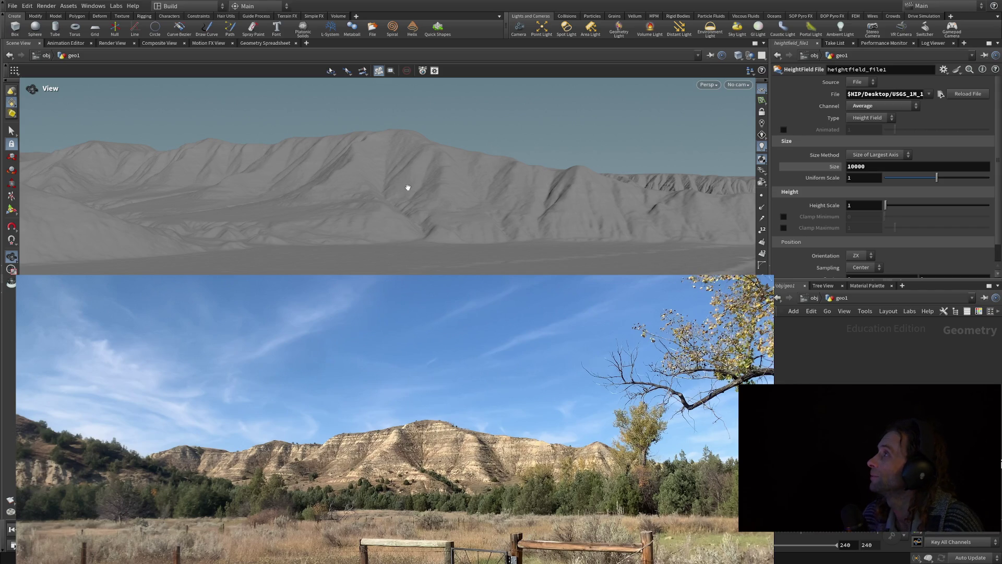
# Dolly in, then back out to frame the whole mountain ridge against the sky.
pyautogui.scroll(5, 408, 187)
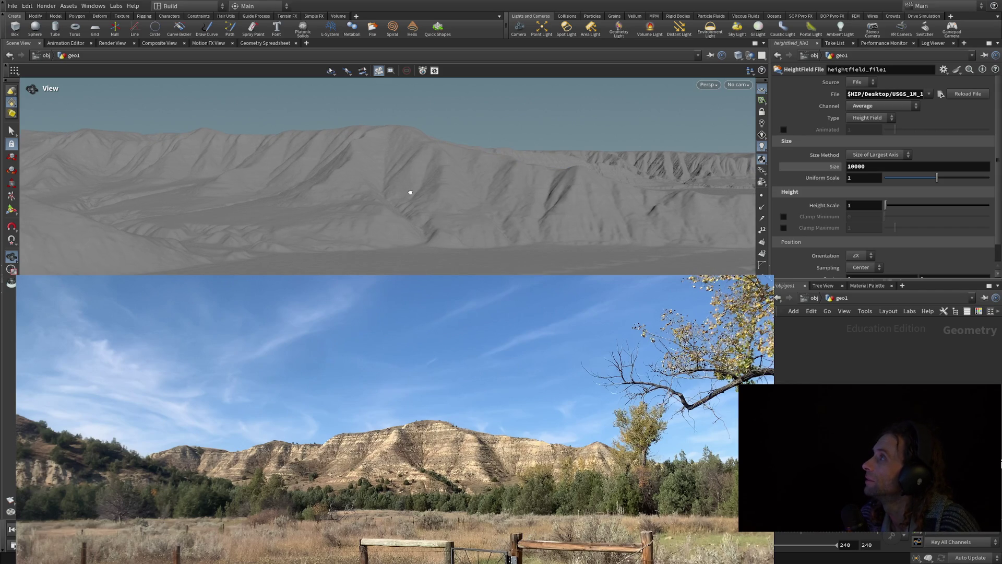
pyautogui.scroll(2, 401, 194)
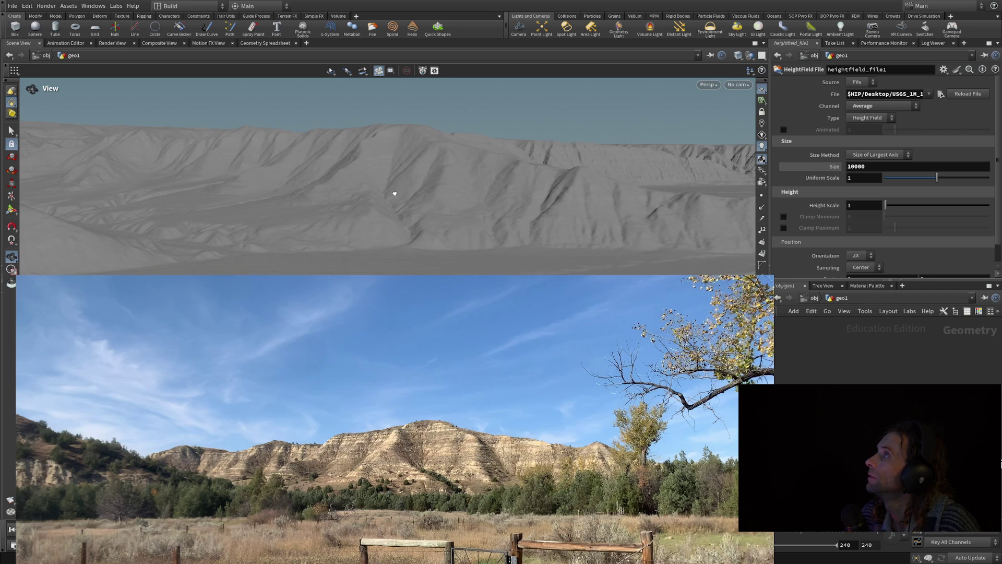
pyautogui.scroll(-5, 402, 190)
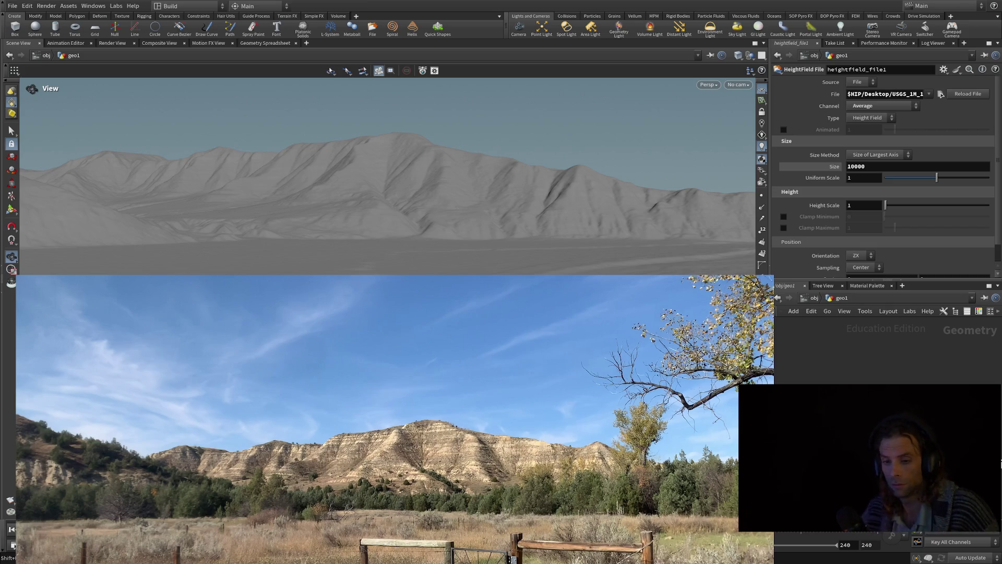
# Tilt the camera down to a low, near-ground angle so the ridgeline stretches across the view.
pyautogui.moveTo(401, 273)
pyautogui.mouseDown()
pyautogui.moveTo(428, 217)
pyautogui.moveTo(425, 225)
pyautogui.mouseUp()
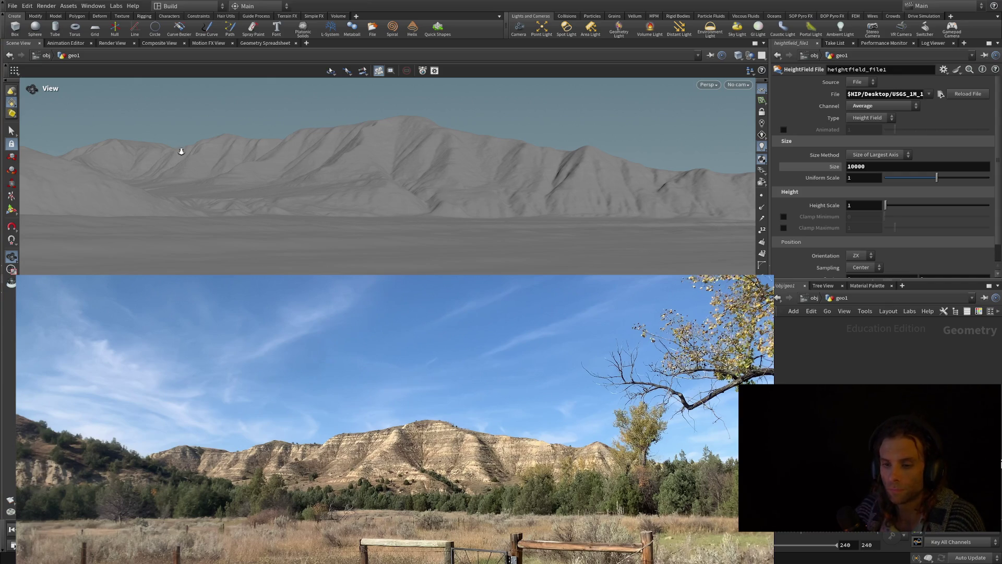
pyautogui.moveTo(182, 151); pyautogui.dragTo(188, 173)
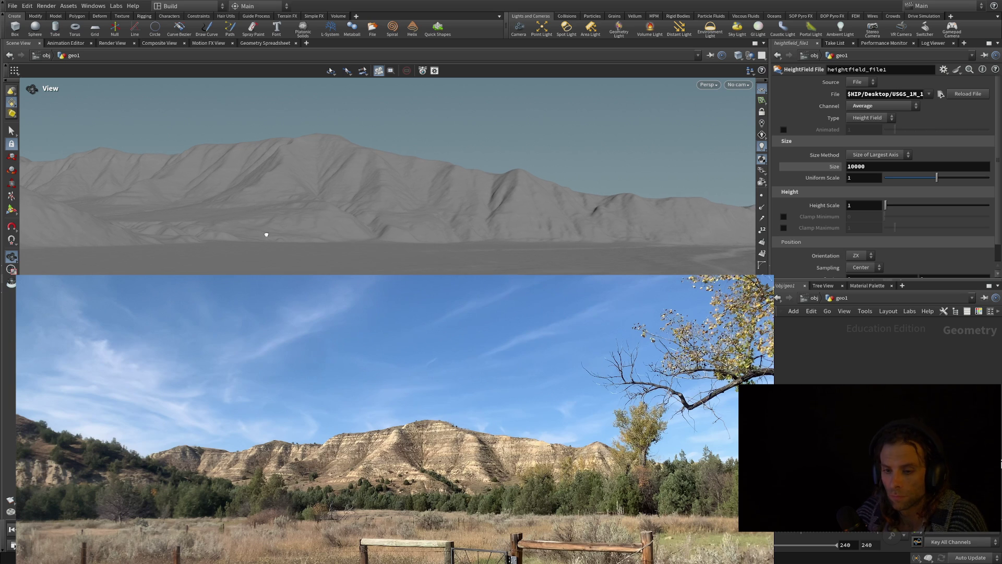
# Pan and tumble the view to centre the main peak, ridges falling away on both sides.
pyautogui.moveTo(267, 235); pyautogui.dragTo(265, 235)
pyautogui.moveTo(265, 235); pyautogui.dragTo(285, 236, button='middle')
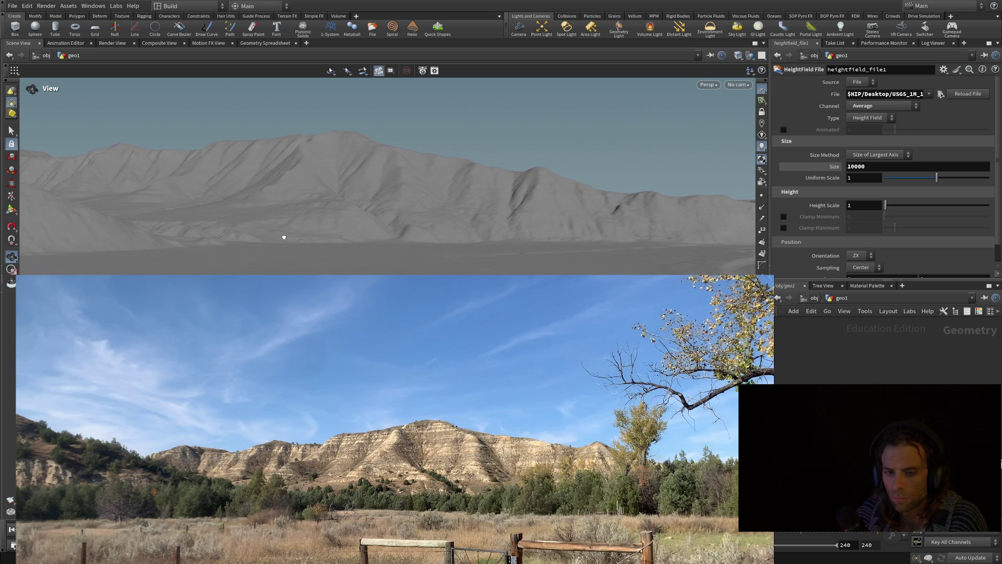
pyautogui.moveTo(269, 248); pyautogui.dragTo(271, 226, button='middle')
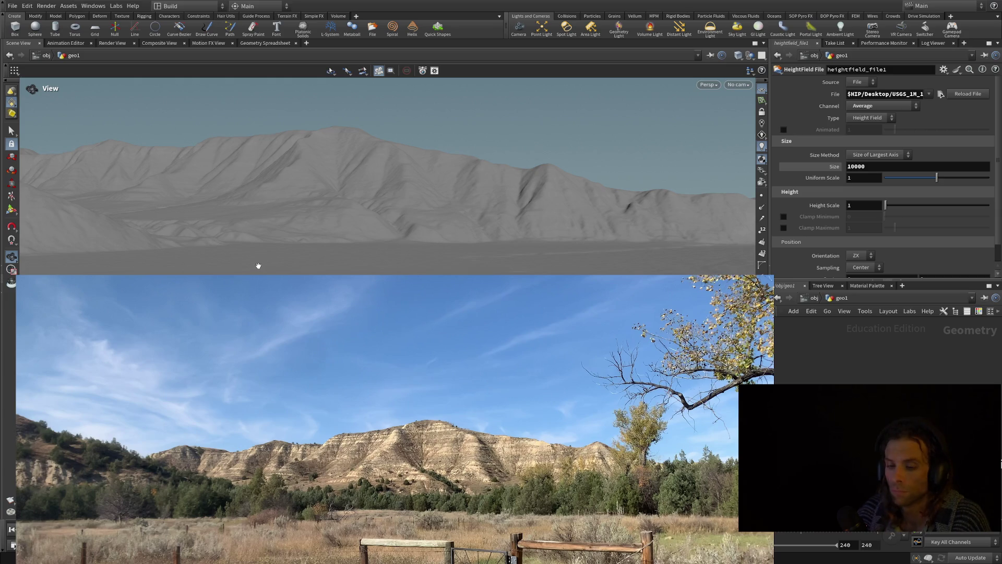
pyautogui.moveTo(275, 264)
pyautogui.mouseDown()
pyautogui.moveTo(301, 253)
pyautogui.moveTo(308, 228)
pyautogui.moveTo(306, 241)
pyautogui.mouseUp()
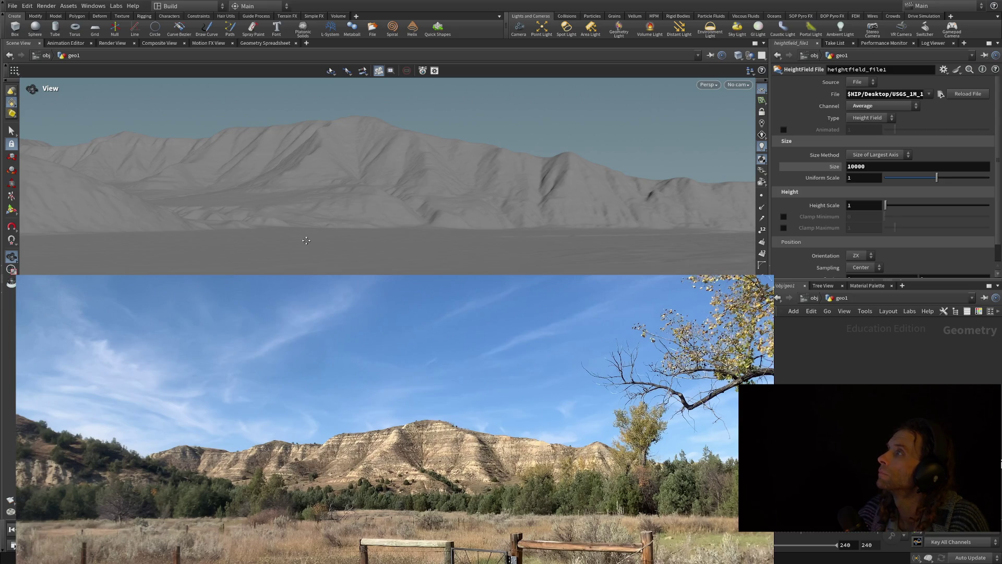
pyautogui.moveTo(298, 246); pyautogui.dragTo(293, 245)
pyautogui.moveTo(295, 244); pyautogui.dragTo(294, 243, button='middle')
pyautogui.moveTo(294, 244); pyautogui.dragTo(284, 248)
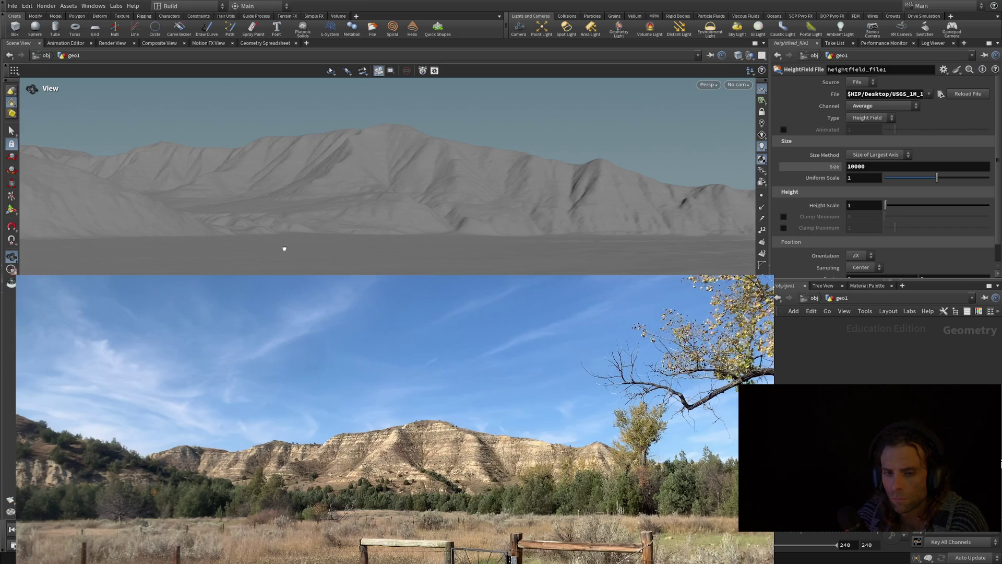
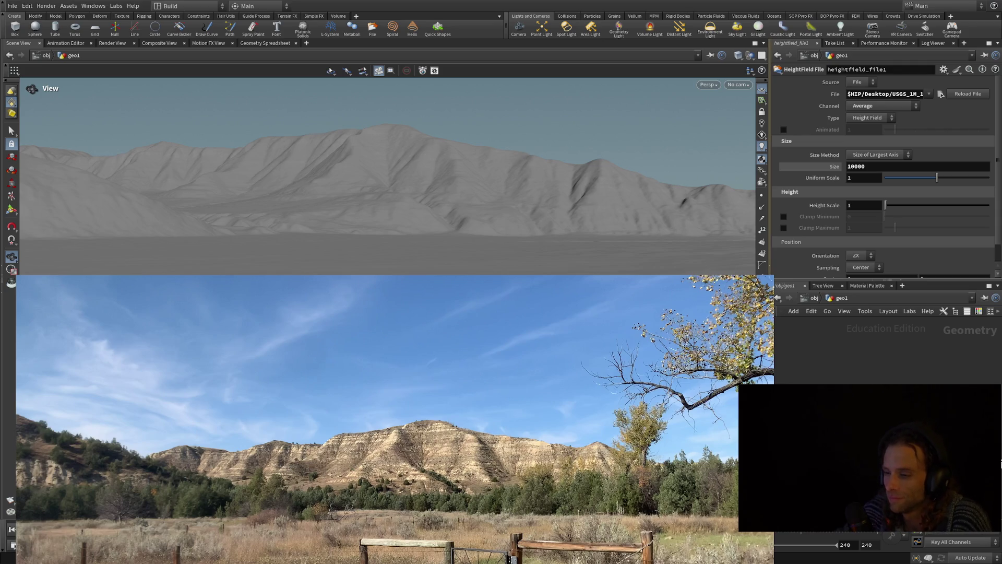
# Widen the 3D viewport slightly toward the Parameters pane.
pyautogui.moveTo(770, 115); pyautogui.dragTo(786, 111)
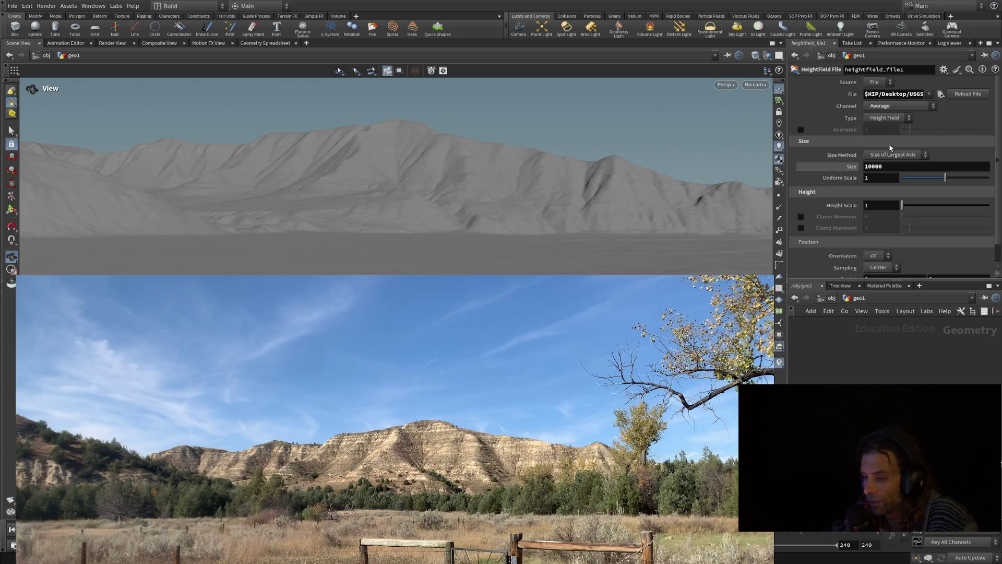
# Change the HeightField File size from 10000 to 9600 and zoom in on the terrain.
pyautogui.moveTo(889, 165); pyautogui.dragTo(827, 165)
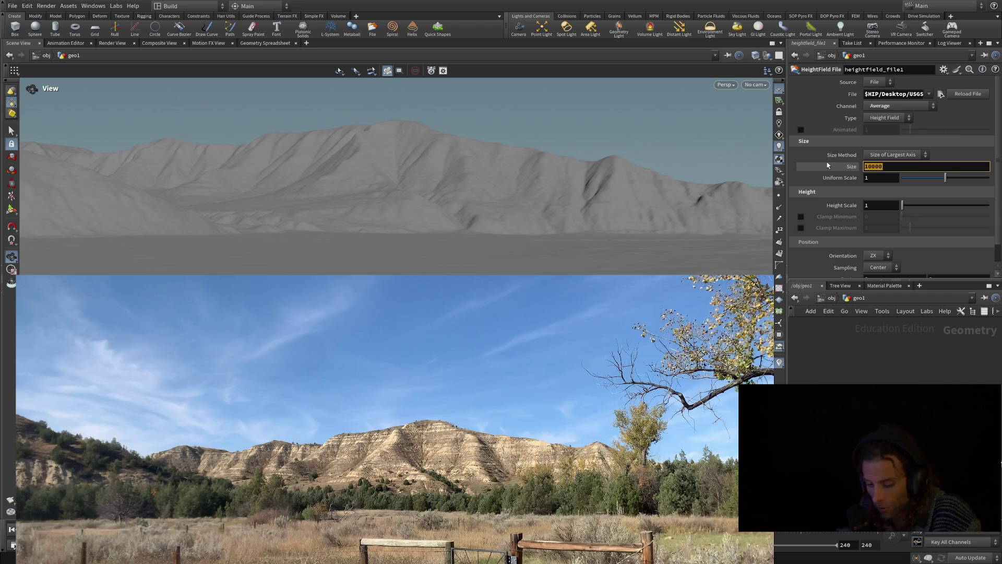
pyautogui.write('9600')
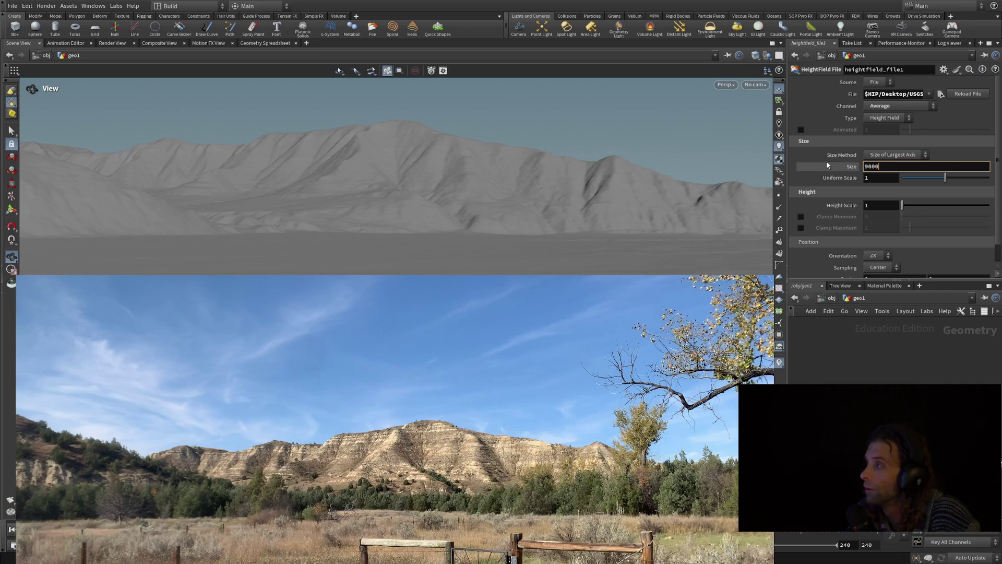
pyautogui.press('Return')
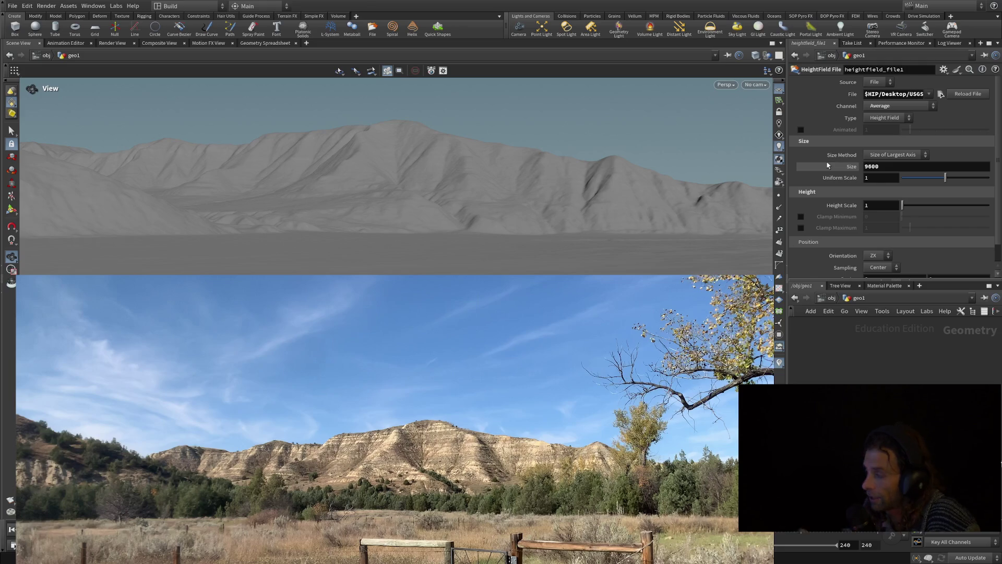
pyautogui.scroll(2, 678, 188)
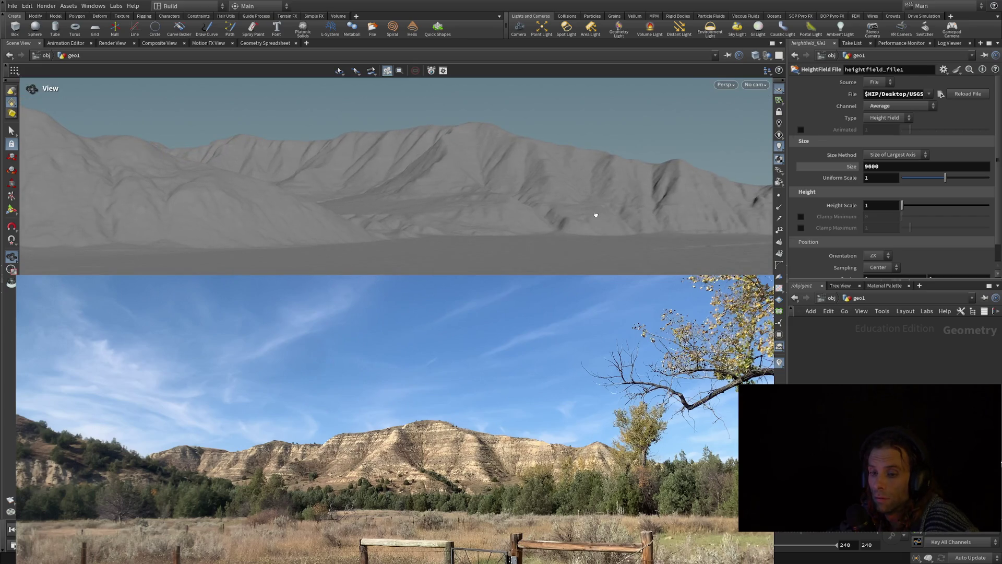
# Tumble and tilt the view to bring the mountains back into frame with a lowered horizon.
pyautogui.moveTo(595, 216)
pyautogui.mouseDown()
pyautogui.moveTo(565, 215)
pyautogui.moveTo(580, 212)
pyautogui.mouseUp()
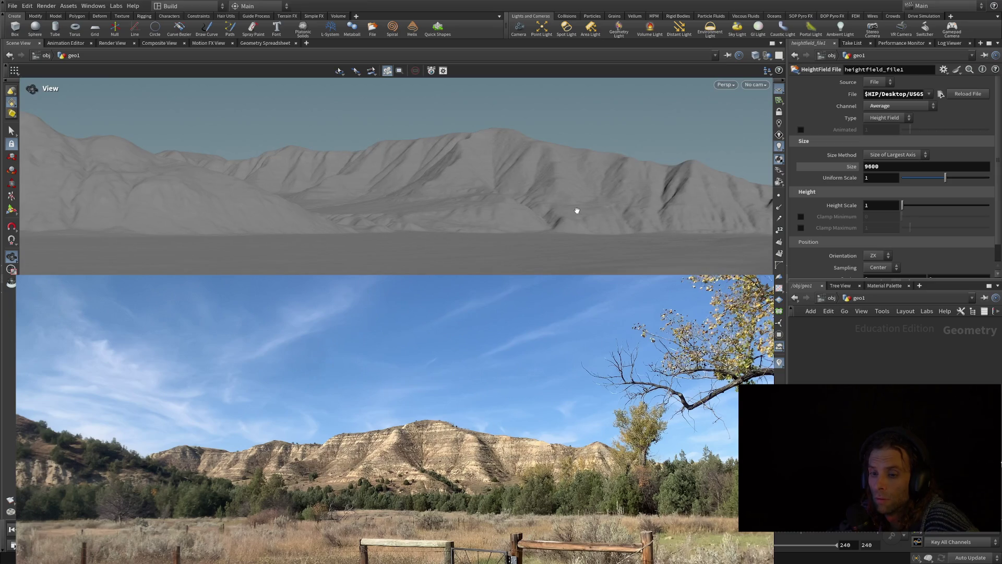
pyautogui.moveTo(577, 211); pyautogui.dragTo(571, 218)
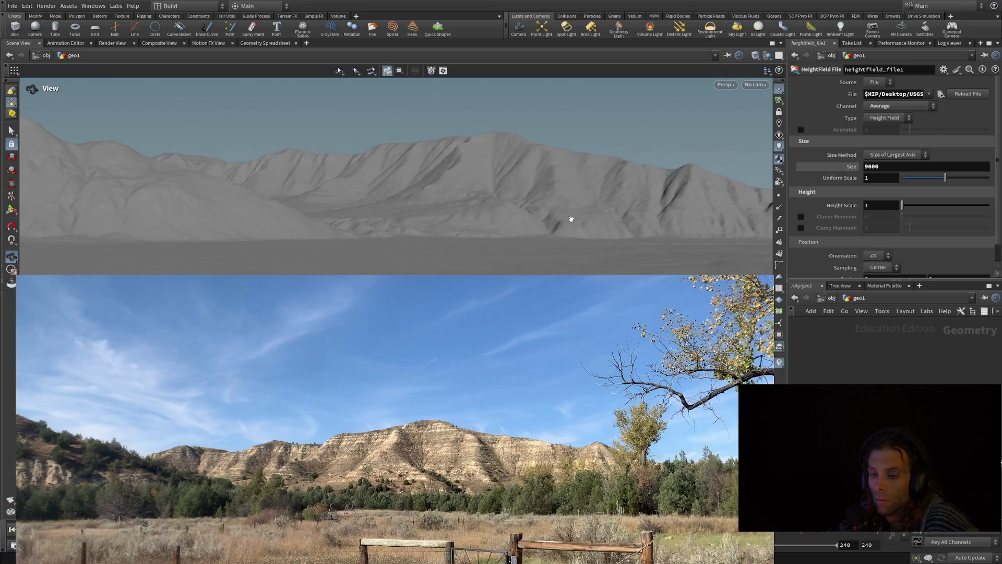
pyautogui.scroll(3, 574, 217)
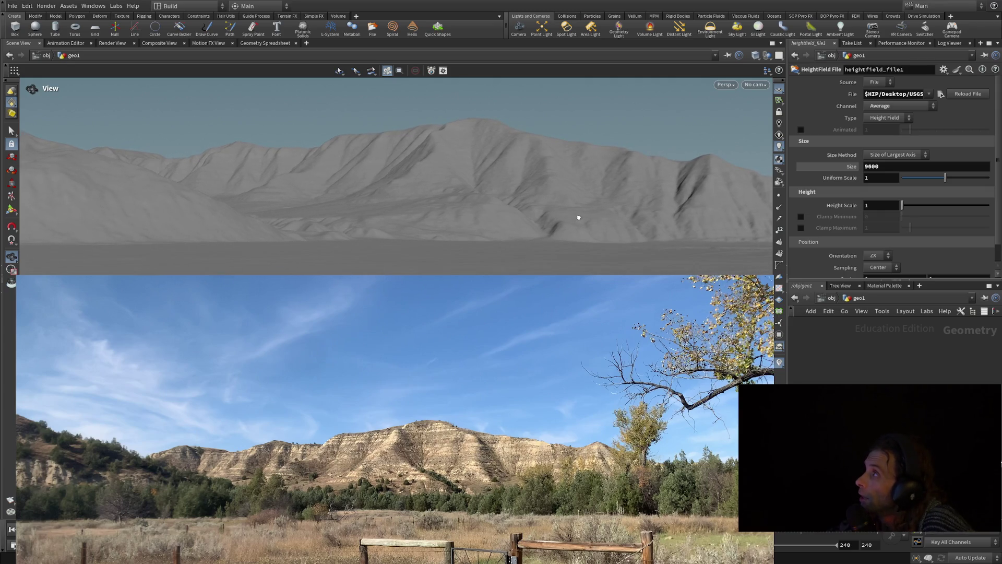
pyautogui.scroll(3, 578, 216)
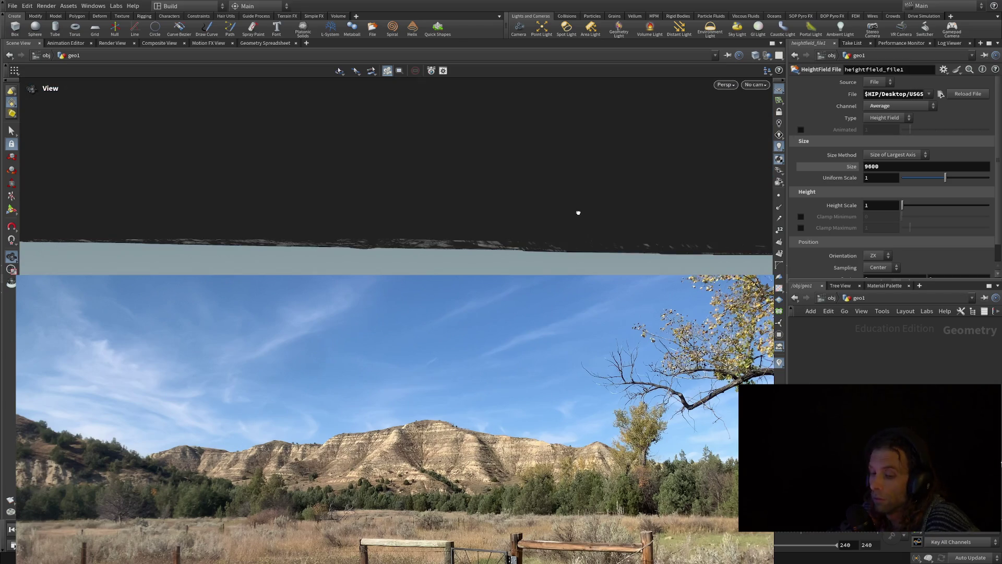
pyautogui.moveTo(577, 214); pyautogui.dragTo(577, 208)
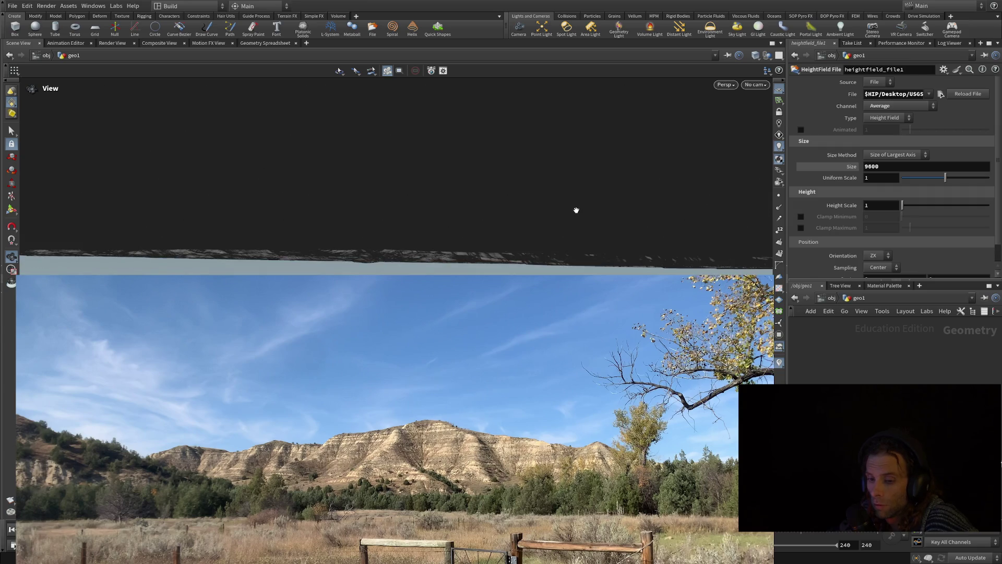
pyautogui.moveTo(577, 210)
pyautogui.mouseDown()
pyautogui.moveTo(578, 194)
pyautogui.moveTo(573, 239)
pyautogui.mouseUp()
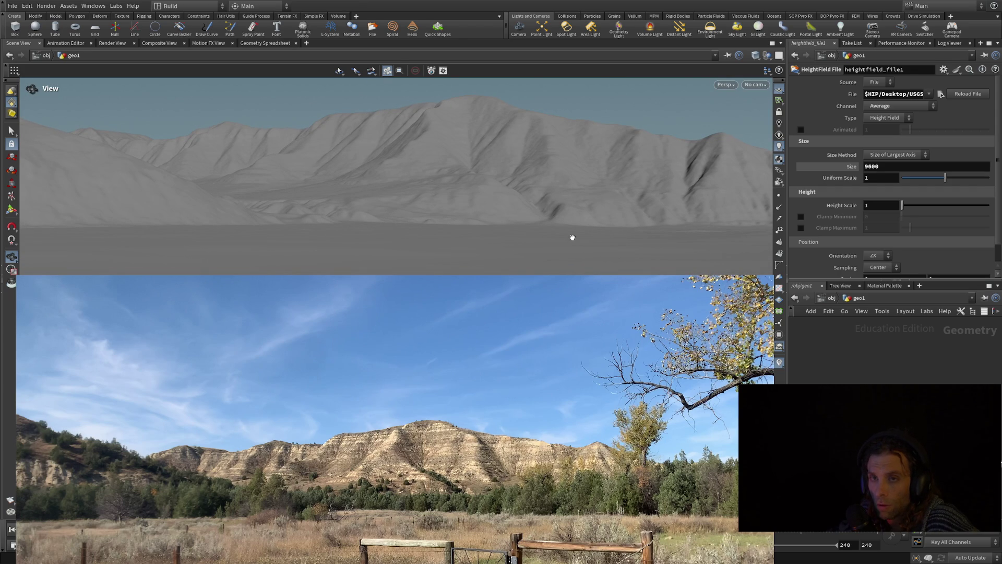
pyautogui.moveTo(566, 221)
pyautogui.mouseDown()
pyautogui.moveTo(571, 204)
pyautogui.moveTo(571, 237)
pyautogui.mouseUp()
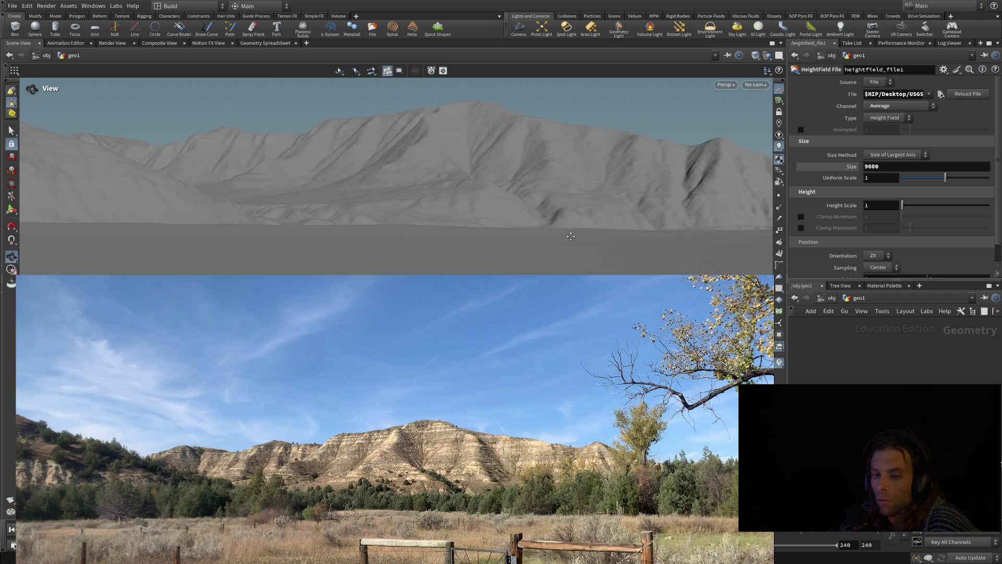
pyautogui.moveTo(571, 237); pyautogui.dragTo(572, 238)
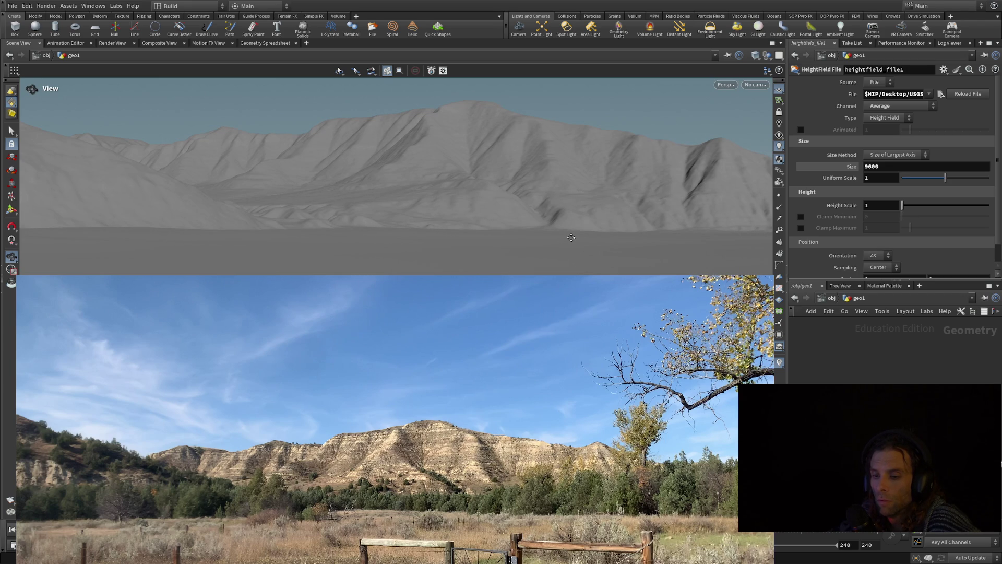
pyautogui.moveTo(571, 236); pyautogui.dragTo(573, 233, button='middle')
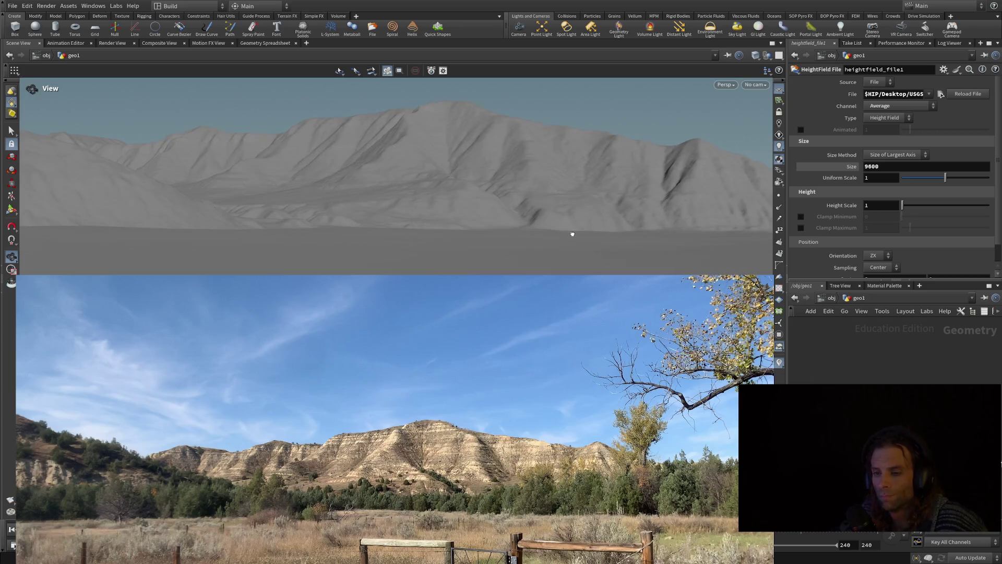
# Dolly the camera toward the ridge until it fills the view like the reference buttes.
pyautogui.scroll(3, 573, 233)
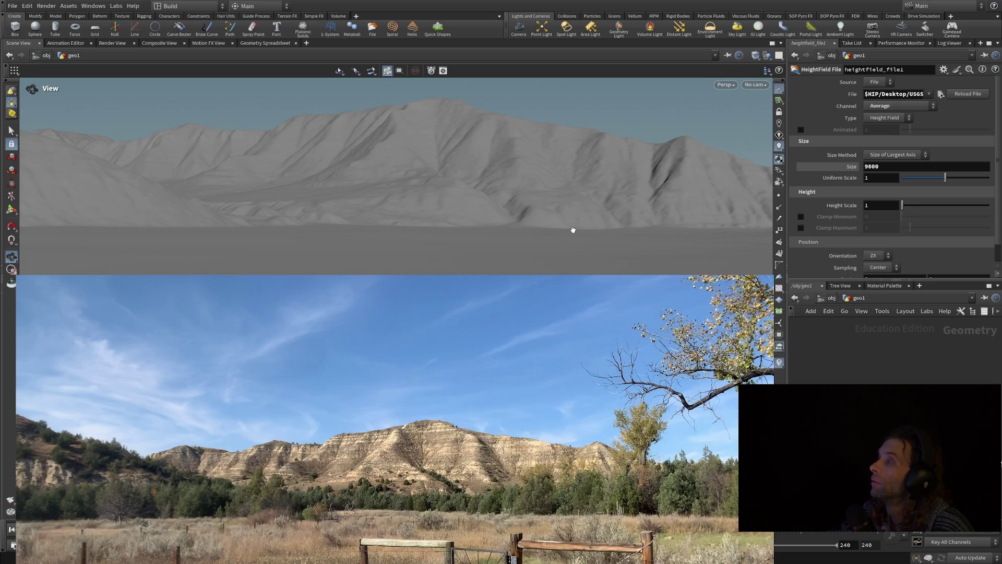
pyautogui.scroll(2, 562, 226)
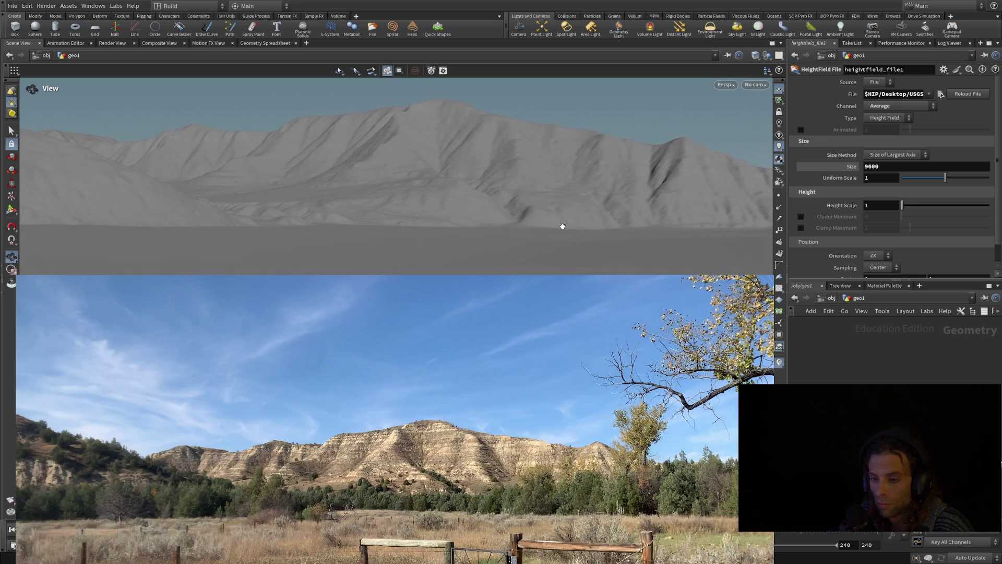
pyautogui.scroll(5, 562, 226)
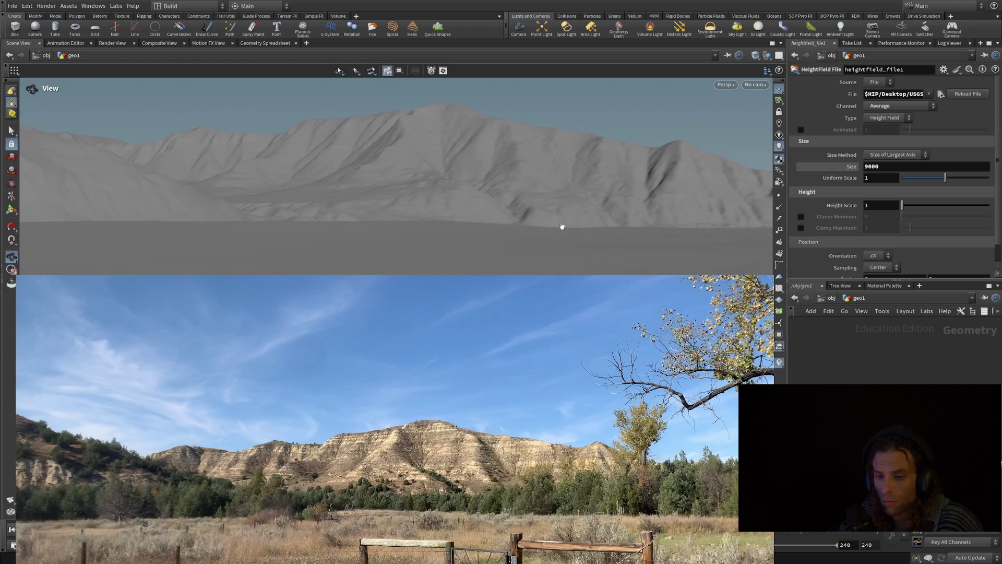
pyautogui.scroll(-3, 562, 227)
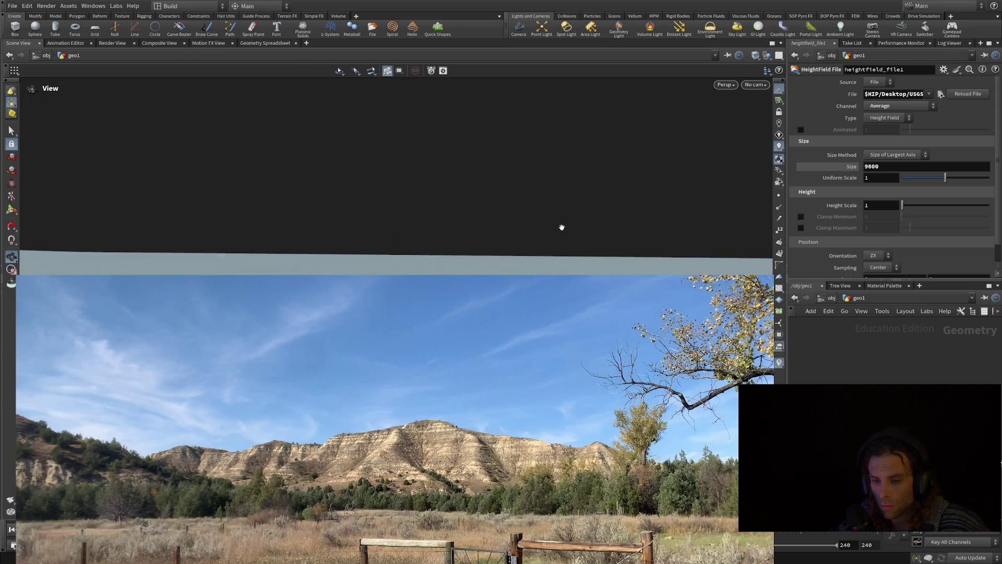
pyautogui.scroll(2, 563, 227)
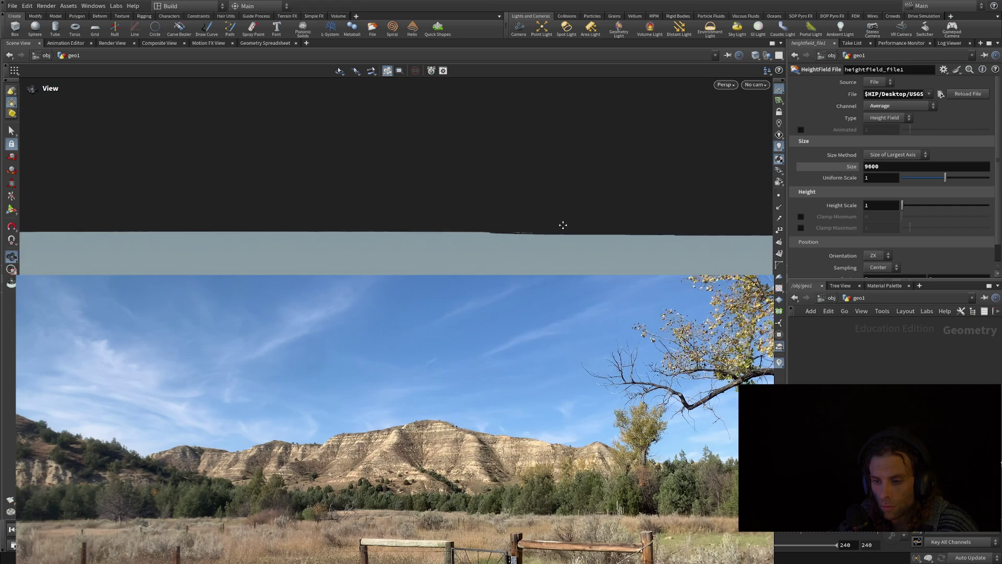
pyautogui.scroll(-2, 563, 226)
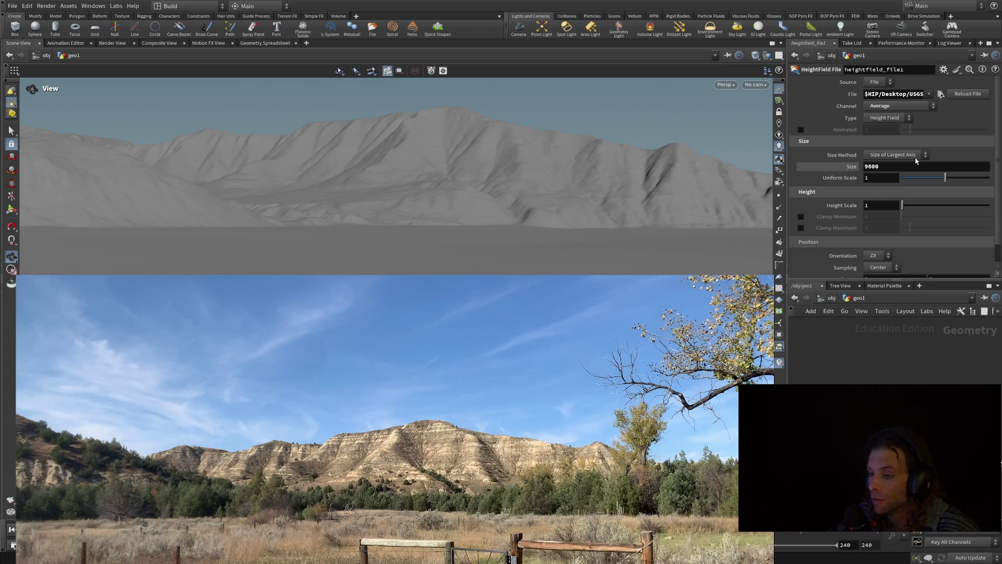
# Change the heightfield Size from 9600 to 9700.
pyautogui.click(882, 167)
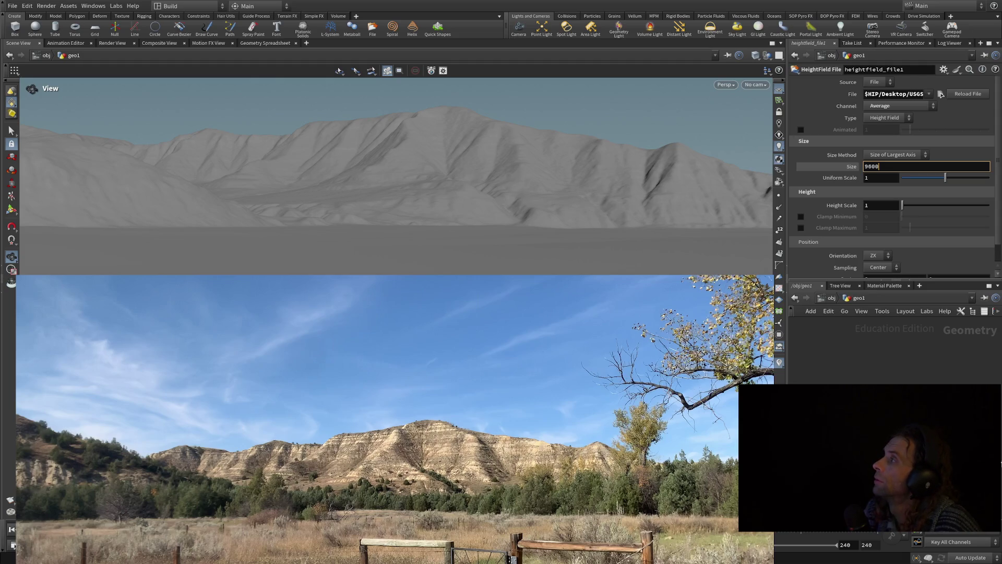
pyautogui.press('BackSpace')
pyautogui.press('BackSpace')
pyautogui.press('BackSpace')
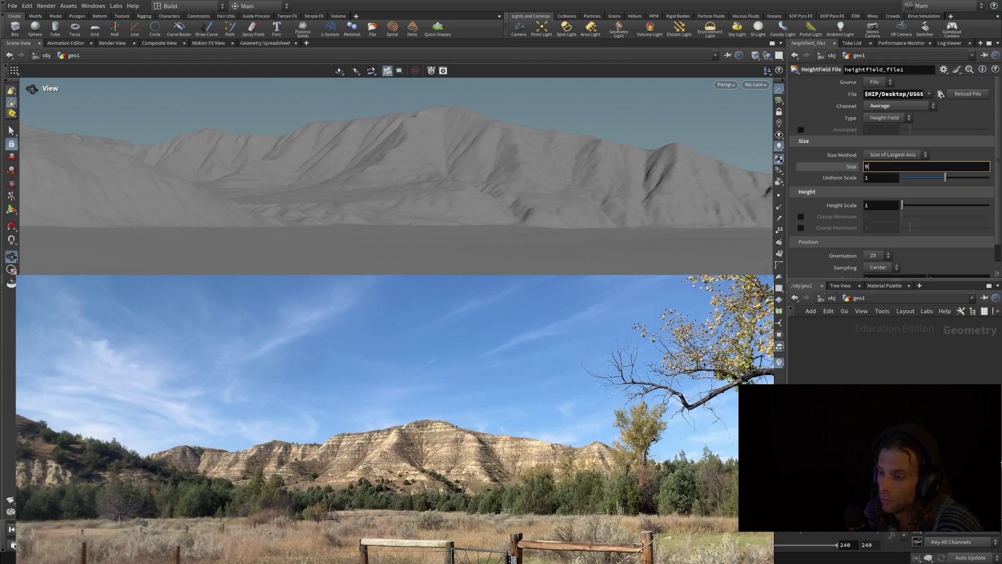
pyautogui.write('700')
pyautogui.press('Return')
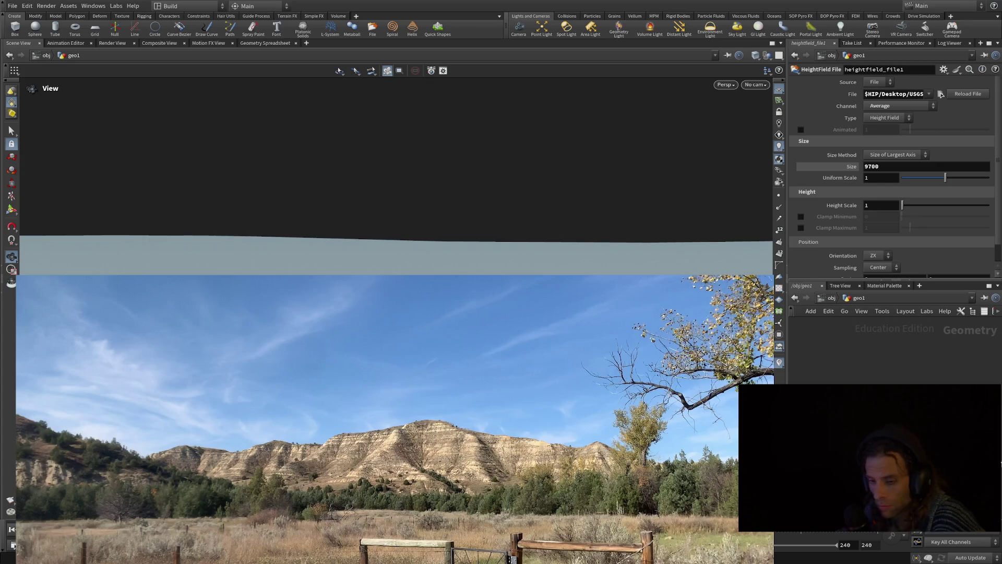
# Bring the camera down to a close, high-angle view over the terrain's eroded ridges.
pyautogui.scroll(-1, 1000, 143)
pyautogui.scroll(1, 1000, 142)
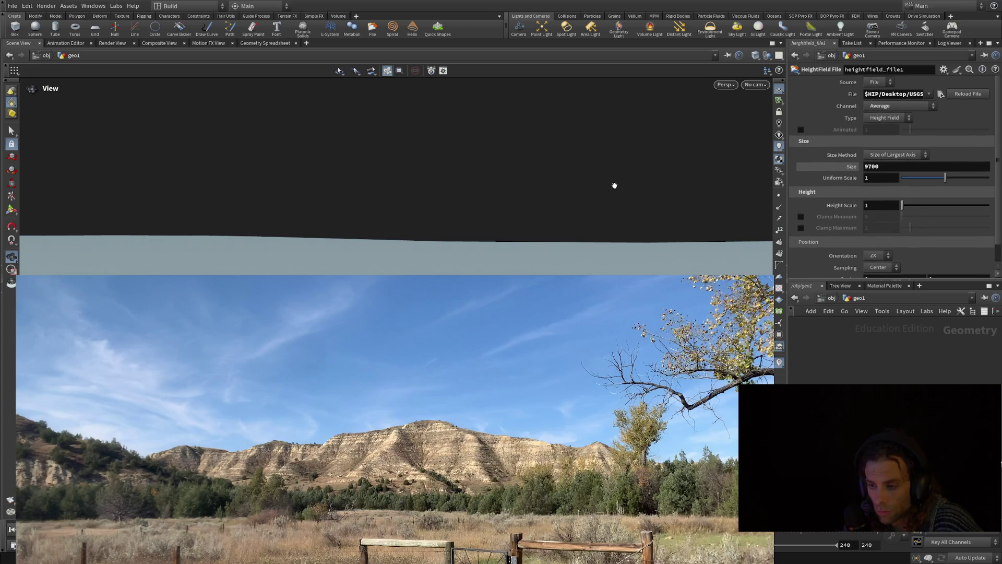
pyautogui.moveTo(601, 184)
pyautogui.mouseDown(button='middle')
pyautogui.moveTo(599, 165)
pyautogui.moveTo(601, 253)
pyautogui.mouseUp(button='middle')
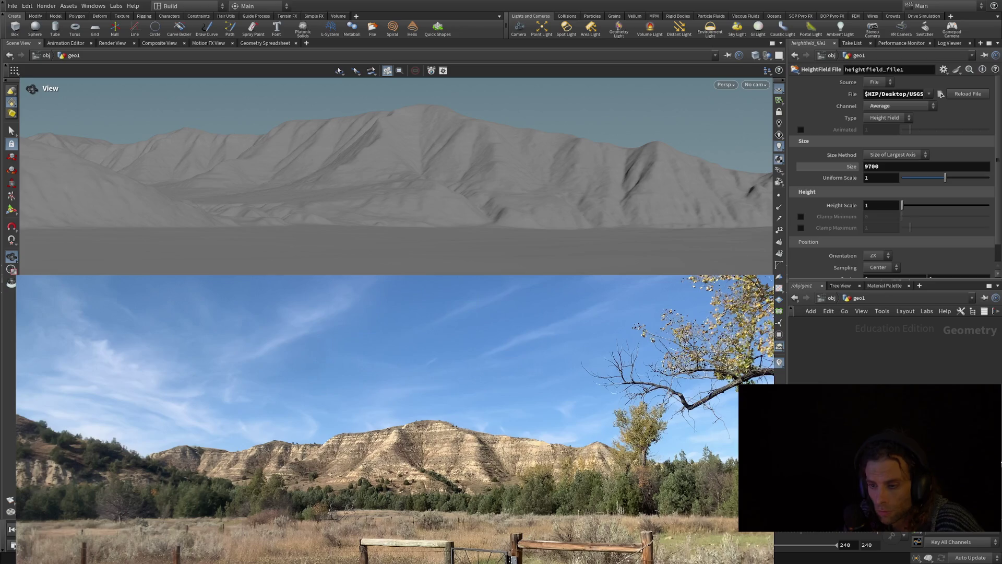
pyautogui.scroll(2, 549, 210)
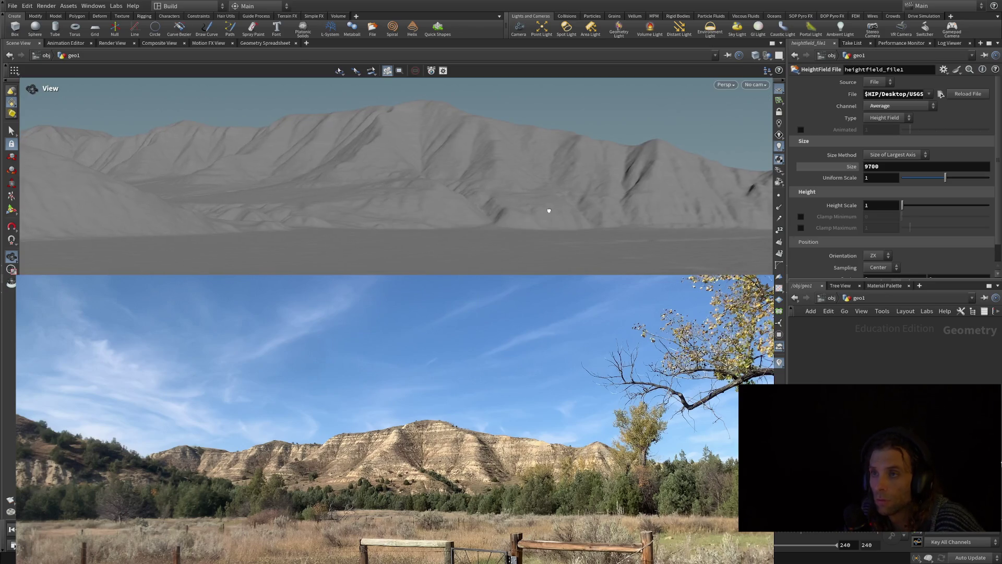
pyautogui.moveTo(546, 210); pyautogui.dragTo(544, 210)
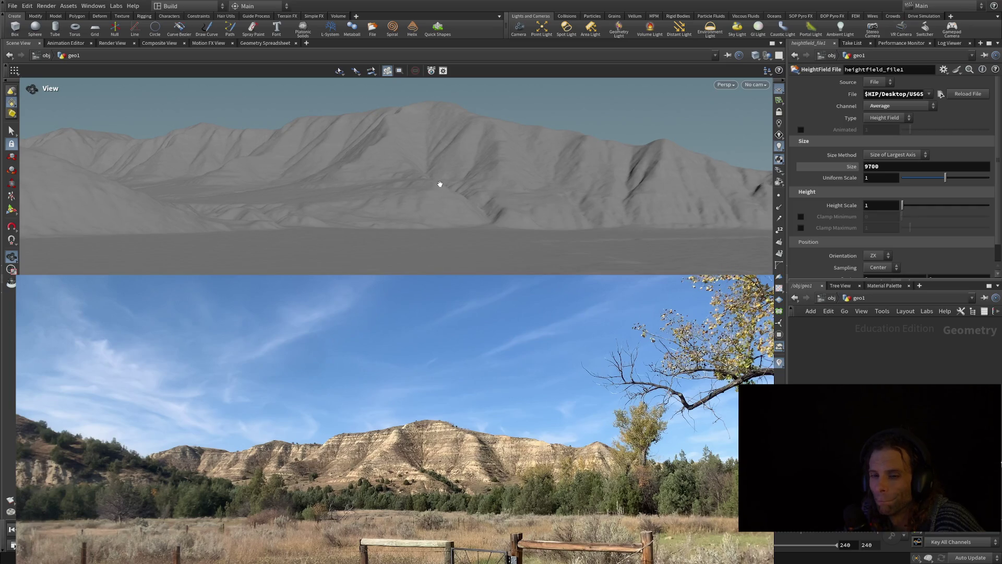
pyautogui.moveTo(440, 184); pyautogui.dragTo(453, 179)
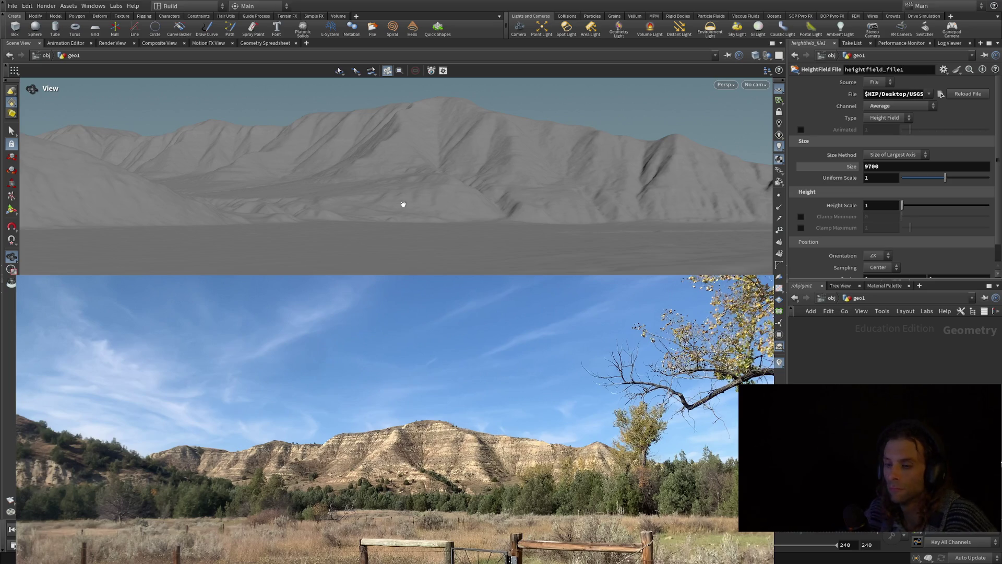
pyautogui.moveTo(402, 205)
pyautogui.mouseDown()
pyautogui.moveTo(405, 274)
pyautogui.moveTo(347, 255)
pyautogui.moveTo(347, 209)
pyautogui.moveTo(208, 218)
pyautogui.moveTo(313, 242)
pyautogui.moveTo(427, 235)
pyautogui.moveTo(488, 212)
pyautogui.moveTo(491, 225)
pyautogui.mouseUp()
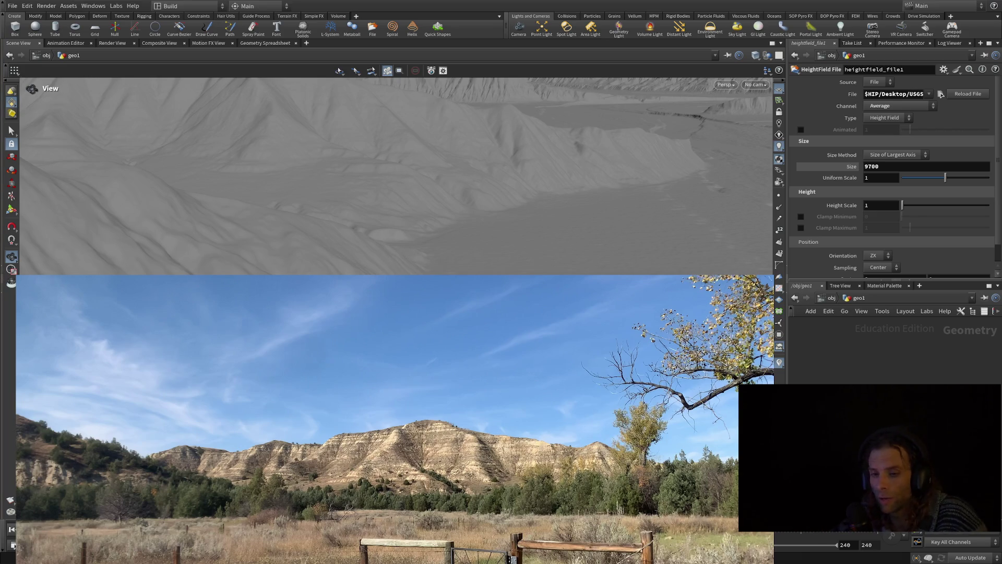
# Orbit to a low, wide view of the long ridge set against the sky.
pyautogui.moveTo(177, 188)
pyautogui.keyDown('alt'); pyautogui.mouseDown()
pyautogui.moveTo(120, 261)
pyautogui.moveTo(146, 198)
pyautogui.moveTo(214, 159)
pyautogui.mouseUp(); pyautogui.keyUp('alt')
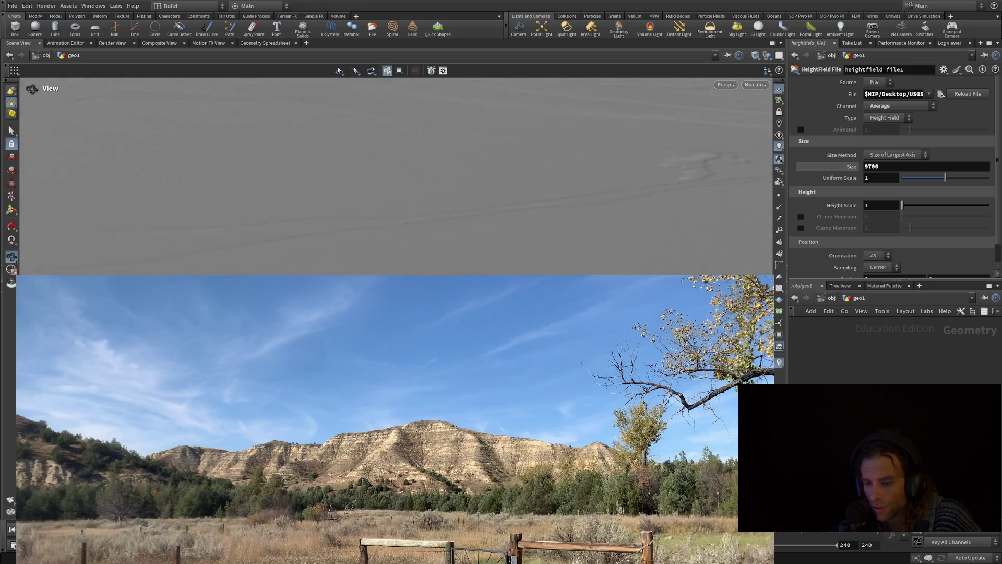
pyautogui.moveTo(151, 256)
pyautogui.keyDown('alt'); pyautogui.mouseDown()
pyautogui.moveTo(573, 226)
pyautogui.moveTo(566, 261)
pyautogui.moveTo(569, 251)
pyautogui.moveTo(209, 230)
pyautogui.moveTo(273, 264)
pyautogui.moveTo(526, 259)
pyautogui.mouseUp(); pyautogui.keyUp('alt')
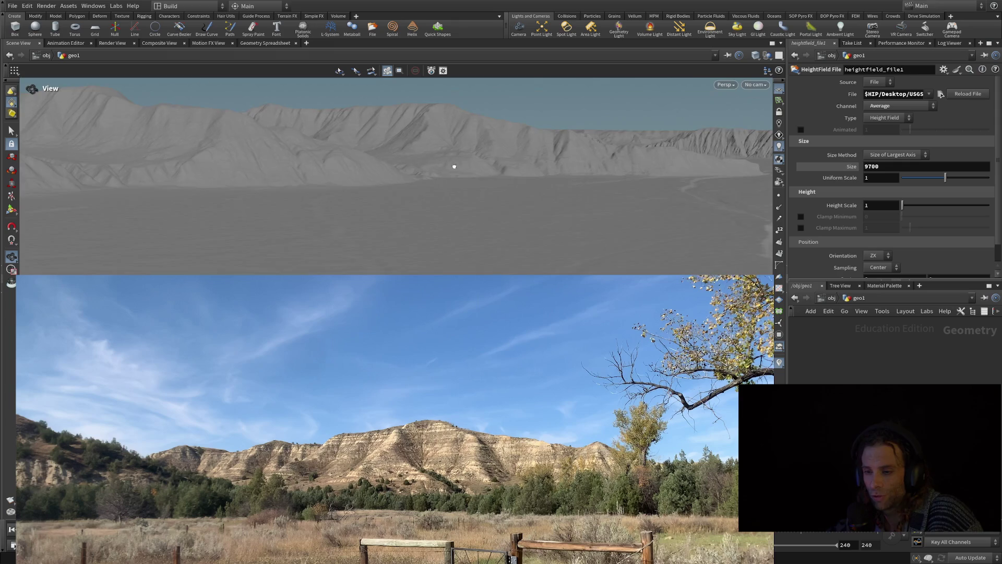
# Raise the camera back above the terrain, centring the ridge over a flat foreground.
pyautogui.moveTo(454, 167)
pyautogui.mouseDown()
pyautogui.moveTo(441, 170)
pyautogui.moveTo(510, 165)
pyautogui.moveTo(511, 145)
pyautogui.moveTo(469, 261)
pyautogui.mouseUp()
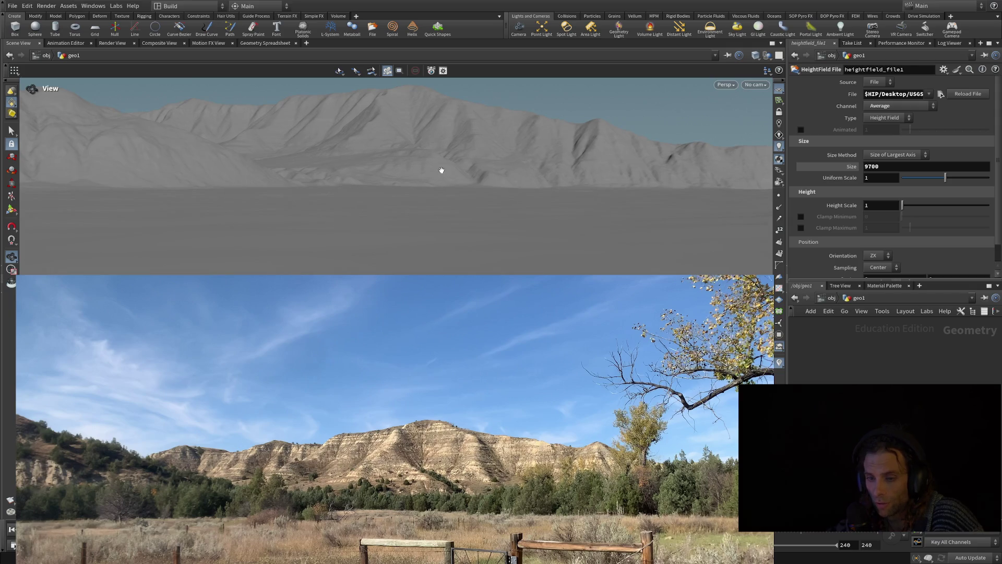
pyautogui.scroll(5, 441, 170)
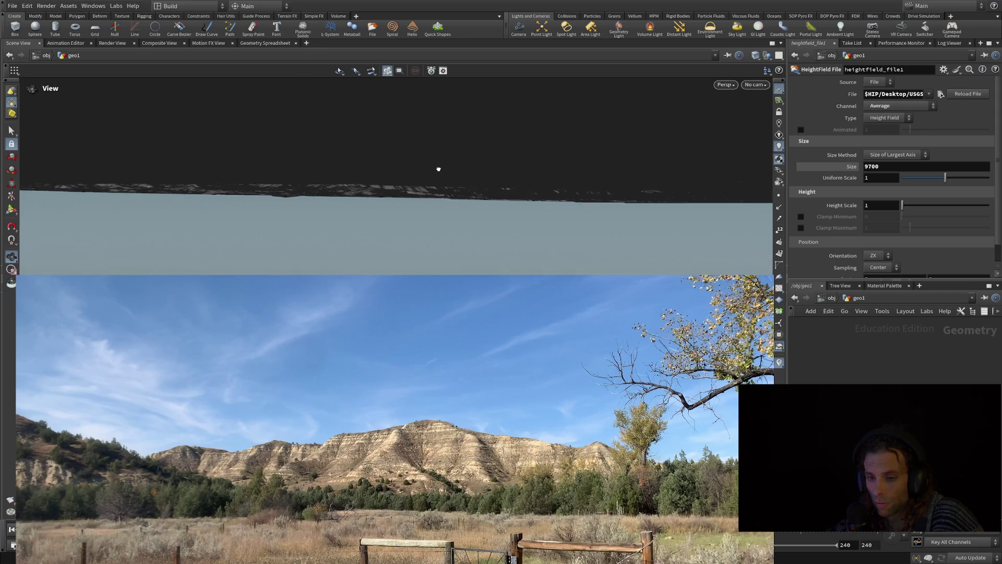
pyautogui.moveTo(432, 143); pyautogui.dragTo(431, 248, button='middle')
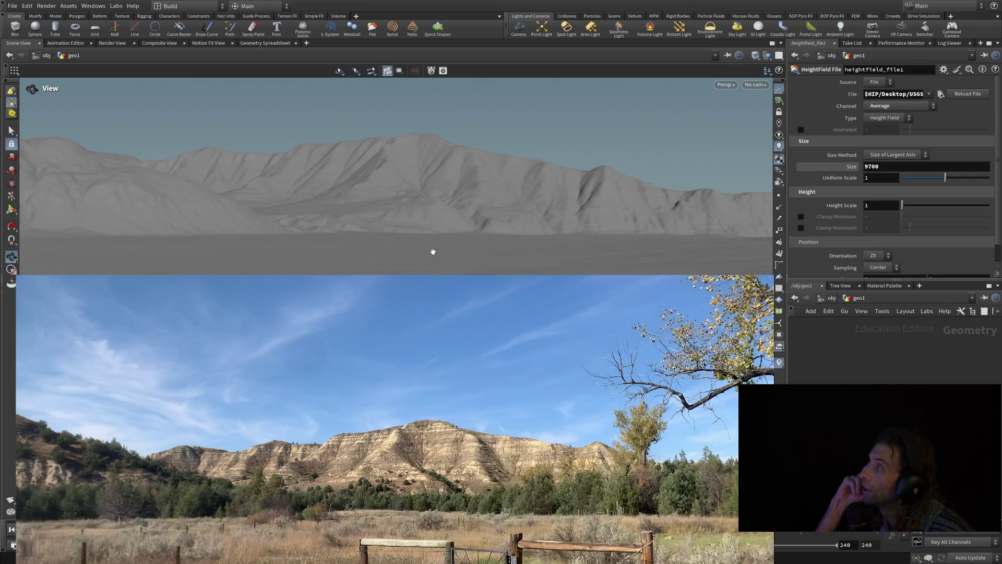
# Fine-tune the ridge framing, lowering the terrain and horizon slightly in the view.
pyautogui.moveTo(433, 251); pyautogui.dragTo(434, 242, button='middle')
pyautogui.moveTo(434, 242); pyautogui.dragTo(430, 241)
pyautogui.scroll(3, 429, 241)
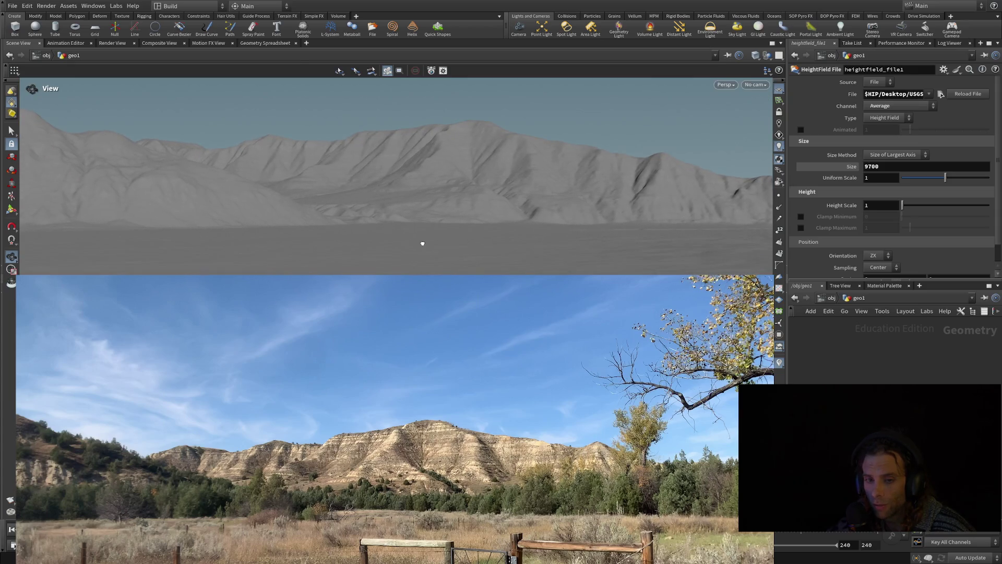
pyautogui.moveTo(421, 245)
pyautogui.mouseDown()
pyautogui.moveTo(445, 244)
pyautogui.moveTo(409, 242)
pyautogui.mouseUp()
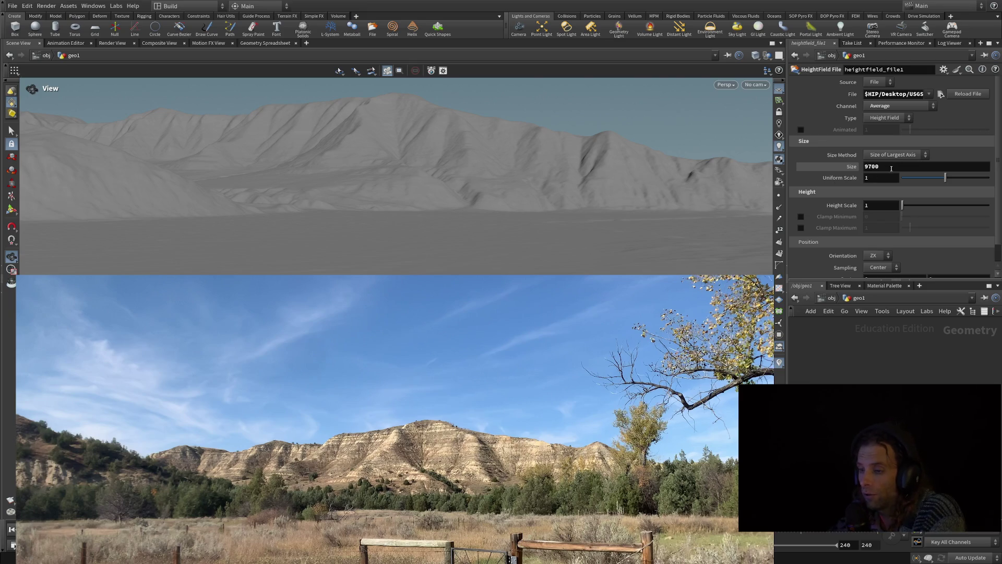
pyautogui.moveTo(527, 195); pyautogui.dragTo(529, 204, button='middle')
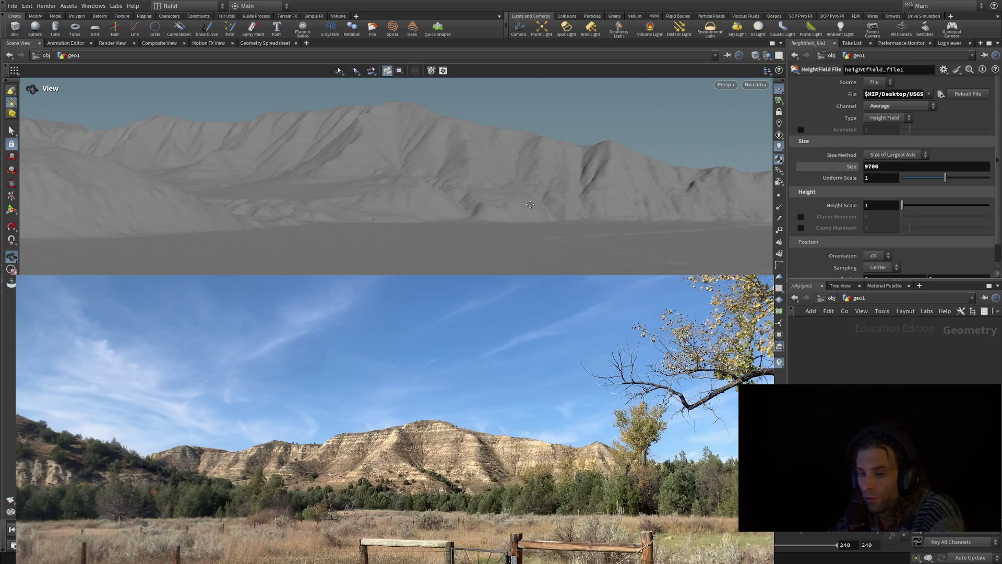
pyautogui.moveTo(529, 205); pyautogui.dragTo(510, 202, button='right')
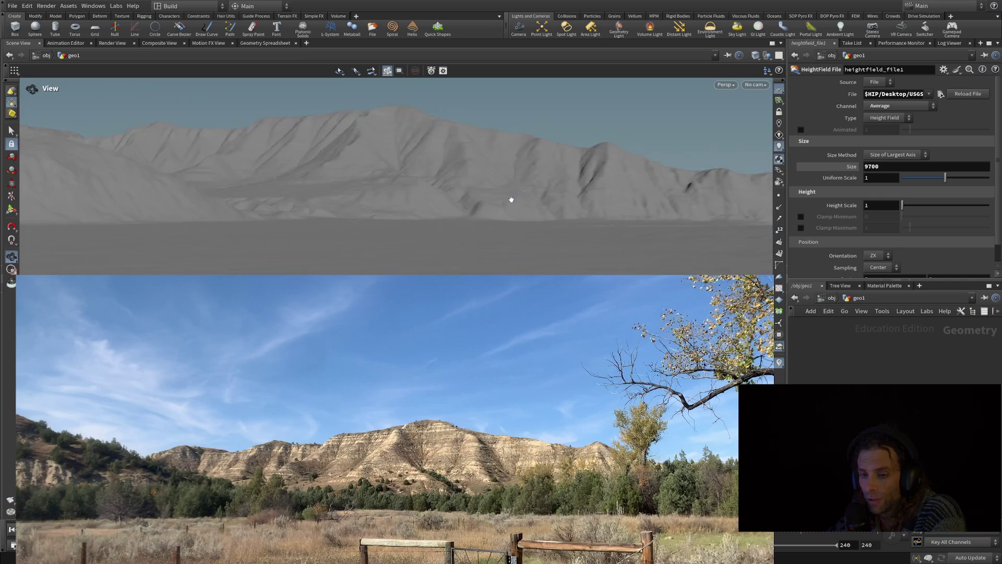
pyautogui.moveTo(511, 198); pyautogui.dragTo(511, 201, button='middle')
pyautogui.write('9760')
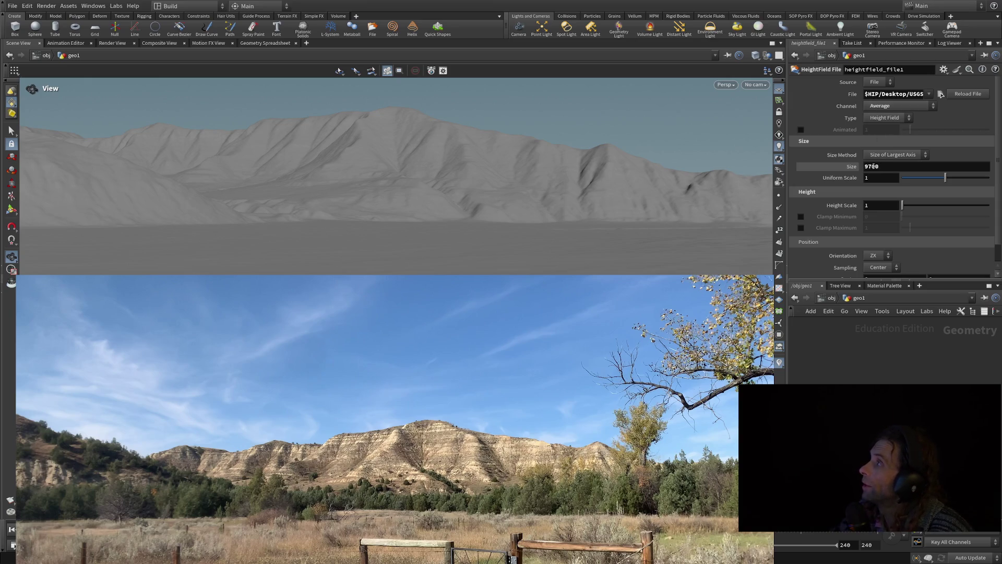
# Apply the 9700 heightfield size.
pyautogui.press('Return')
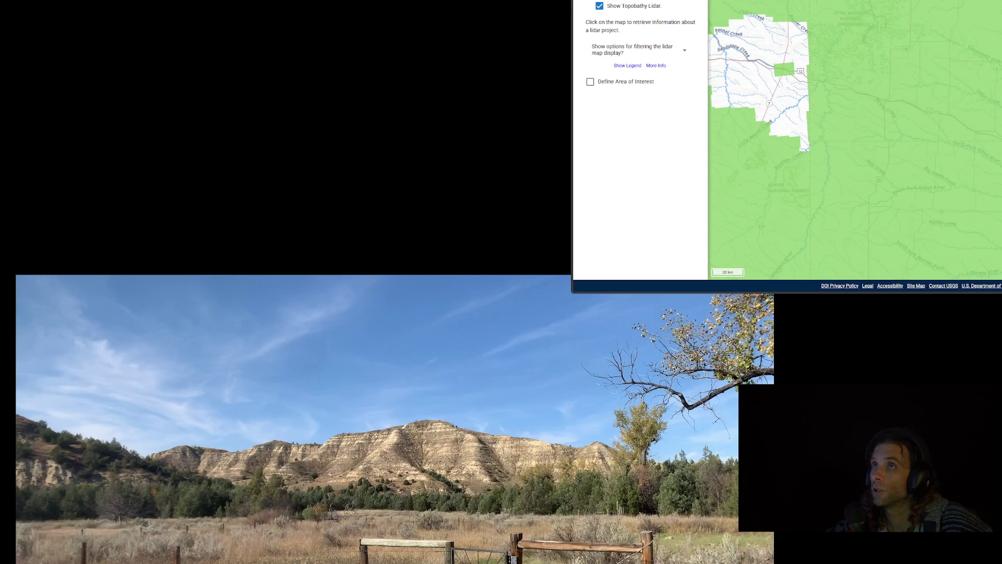
# Pan and zoom the LidarExplorer map to the Little Missouri grassland near Beaver Creek.
pyautogui.scroll(-3, 984, 40)
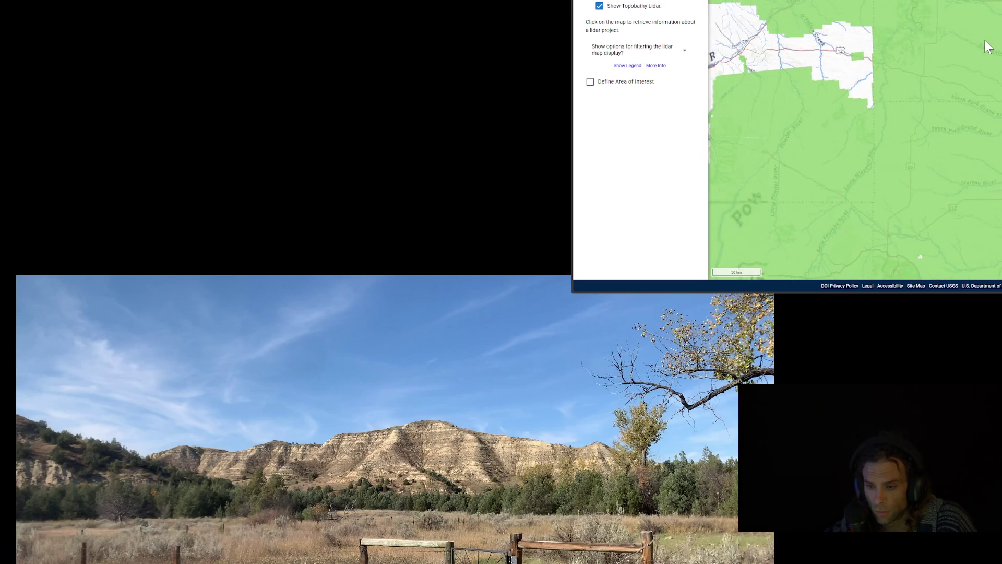
pyautogui.moveTo(986, 51); pyautogui.dragTo(964, 110)
pyautogui.scroll(3, 972, 48)
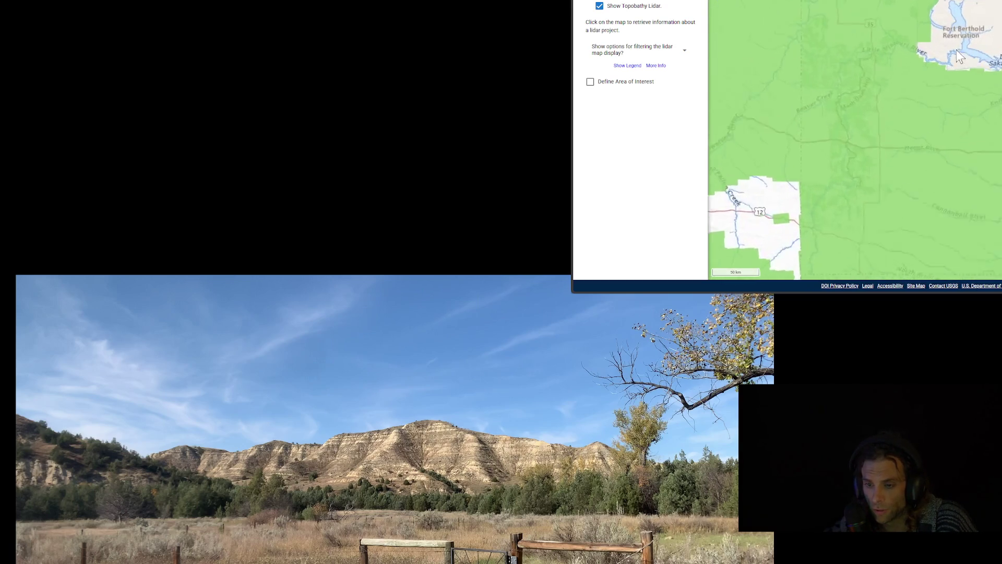
pyautogui.scroll(2, 804, 63)
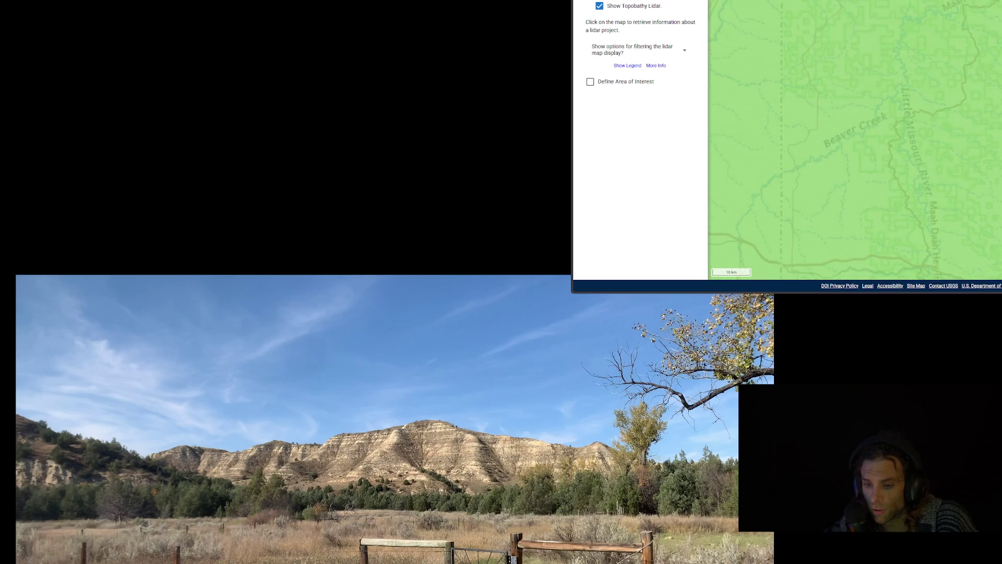
pyautogui.scroll(1, 855, 136)
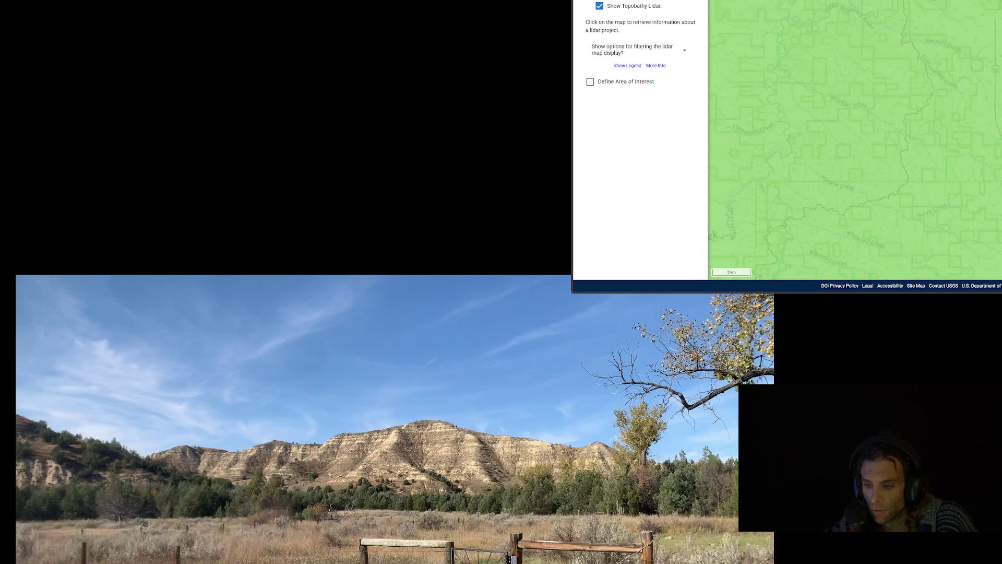
pyautogui.scroll(-1, 855, 136)
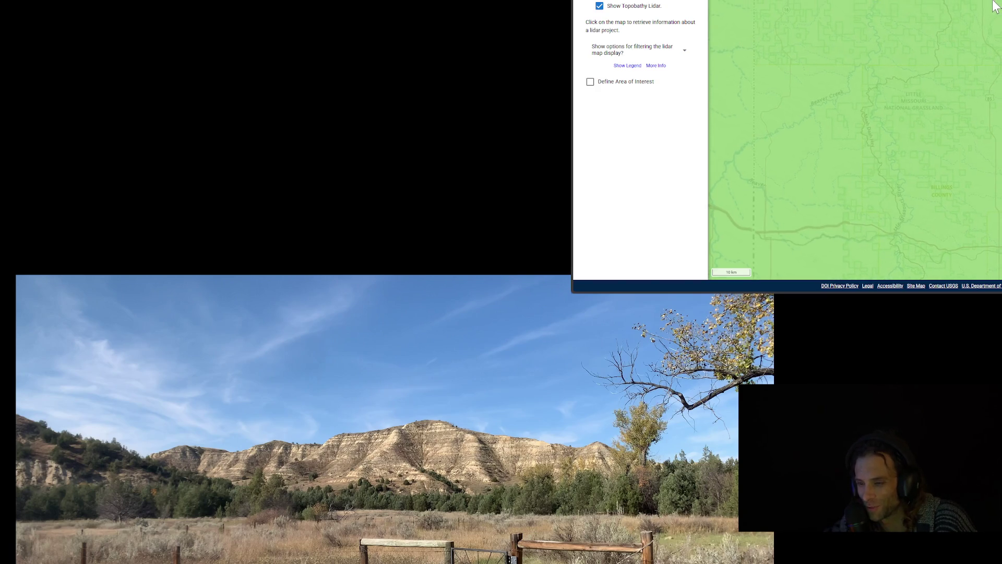
pyautogui.scroll(-1, 994, 7)
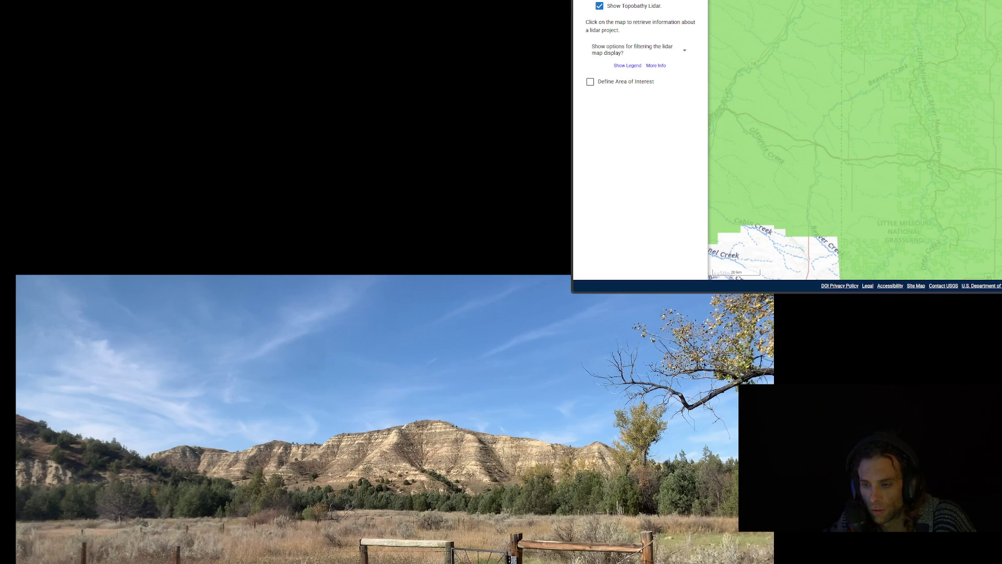
# Outline an area-of-interest rectangle over the badlands and zoom in on it.
pyautogui.moveTo(1001, 3)
pyautogui.mouseDown()
pyautogui.moveTo(979, 195)
pyautogui.moveTo(907, 182)
pyautogui.moveTo(920, 180)
pyautogui.moveTo(916, 161)
pyautogui.mouseUp()
pyautogui.scroll(2, 917, 174)
pyautogui.scroll(1, 917, 164)
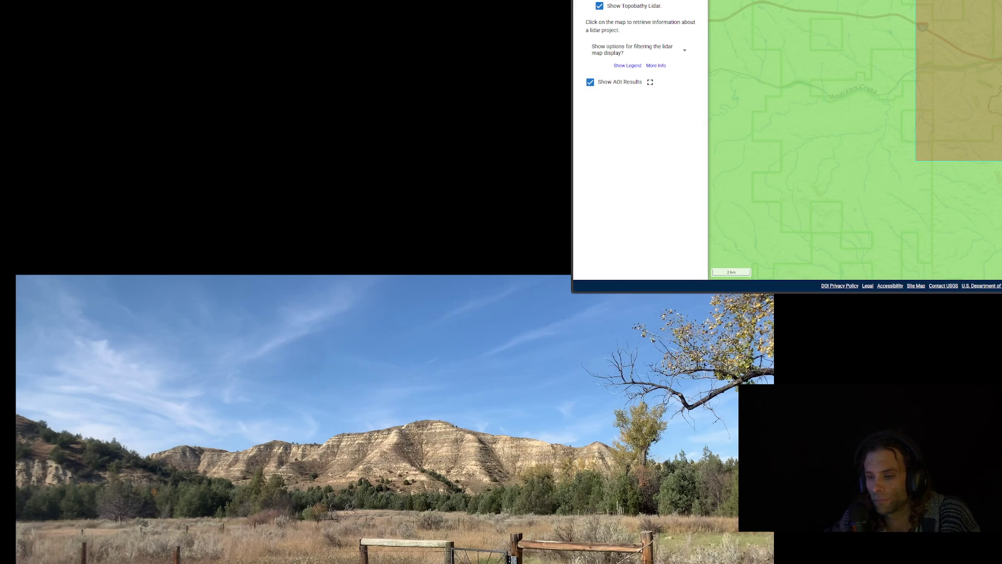
# Zoom out to review the badlands AOI, then zoom in and pan toward the Pennel Creek coverage.
pyautogui.scroll(-5, 855, 140)
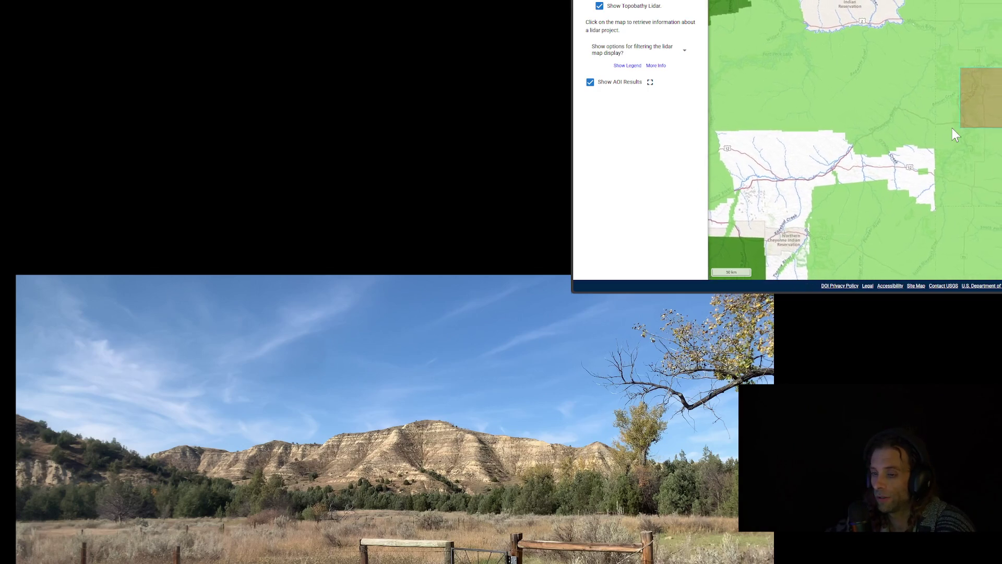
pyautogui.scroll(-1, 952, 128)
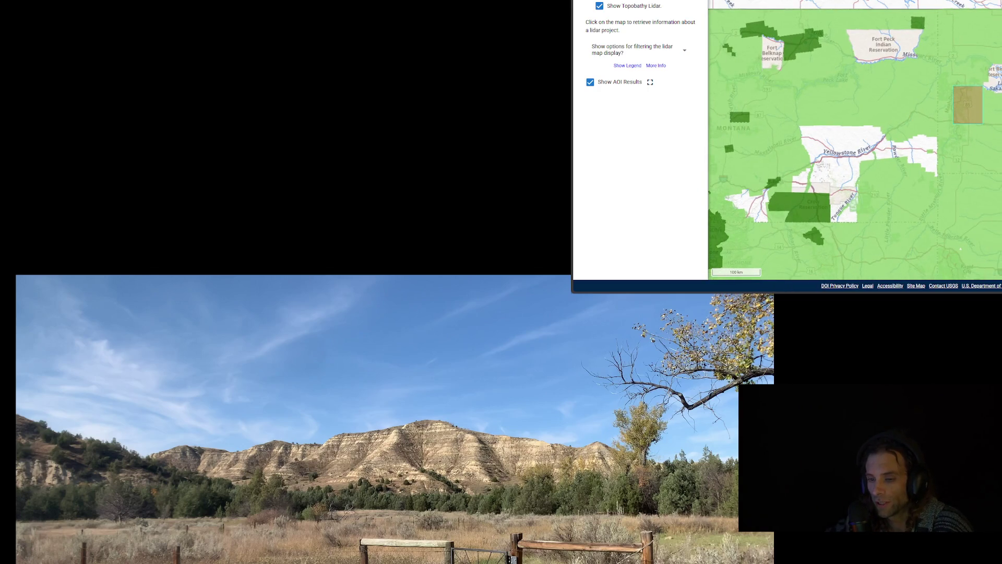
pyautogui.moveTo(949, 80); pyautogui.dragTo(927, 63)
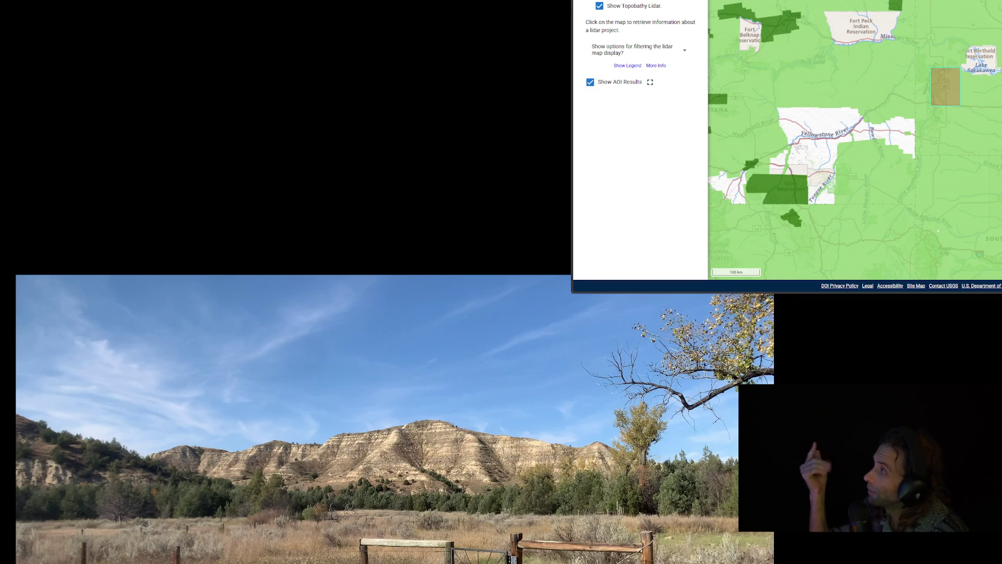
pyautogui.scroll(3, 890, 59)
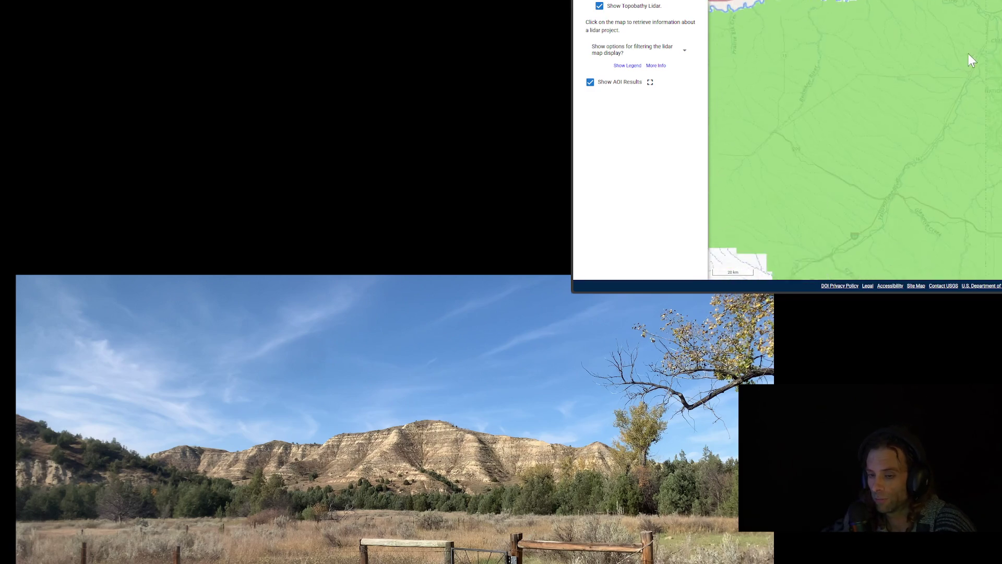
pyautogui.press('Right')
pyautogui.press('Right')
pyautogui.press('Right')
pyautogui.press('Down')
pyautogui.press('Down')
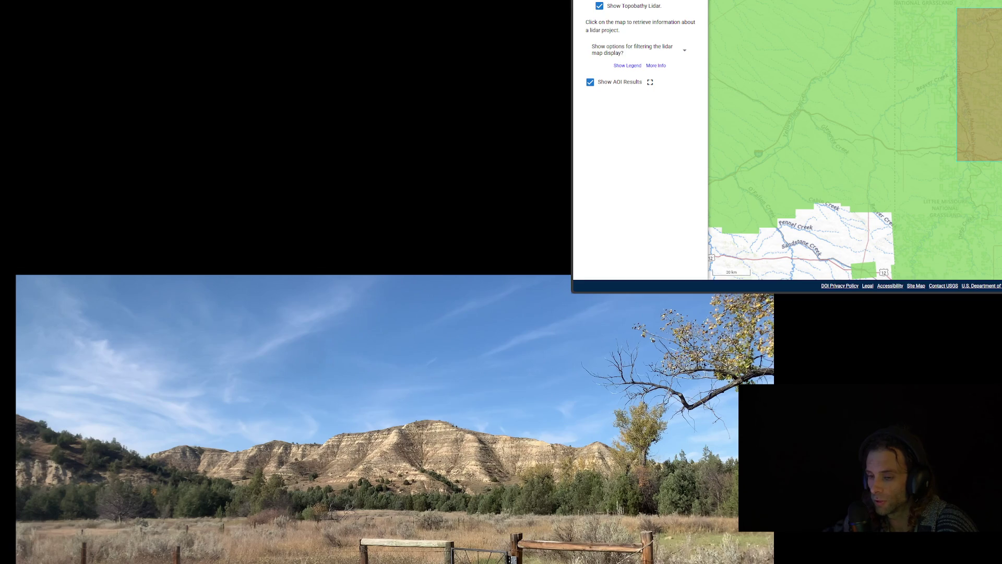
pyautogui.scroll(1, 890, 59)
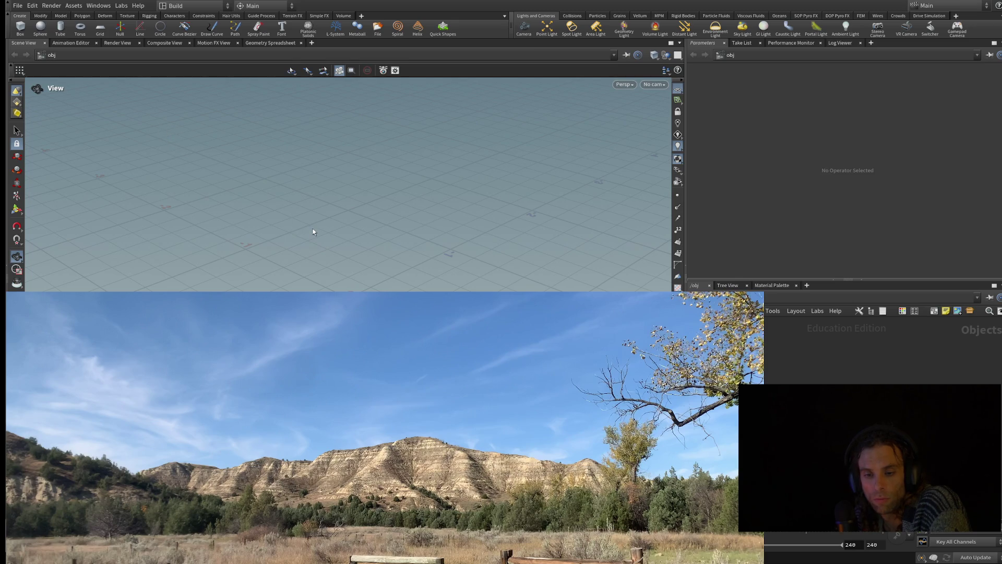
# Load the USGS 1M lidar tile through a HeightField File node in geo1 at size 9700.
pyautogui.click(341, 222)
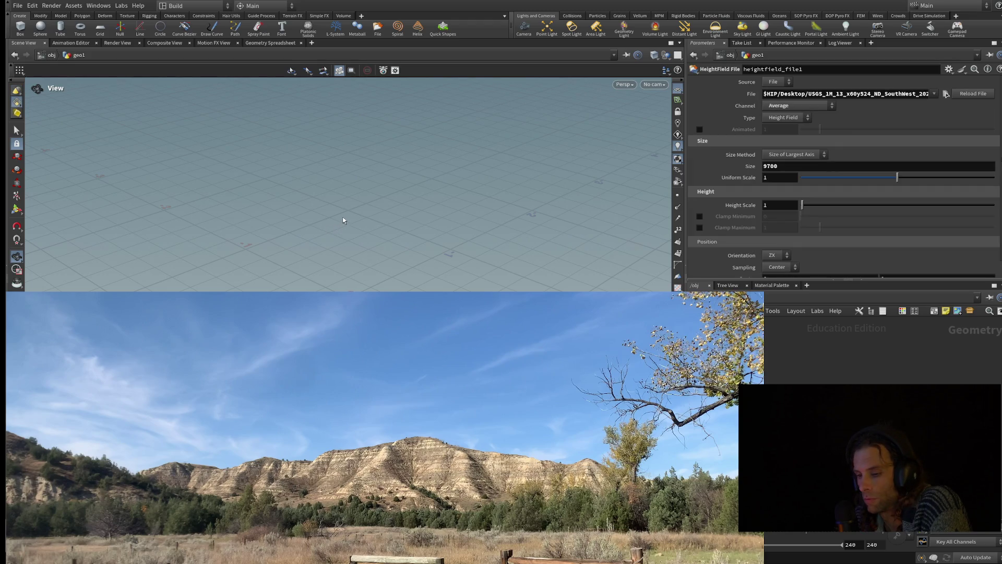
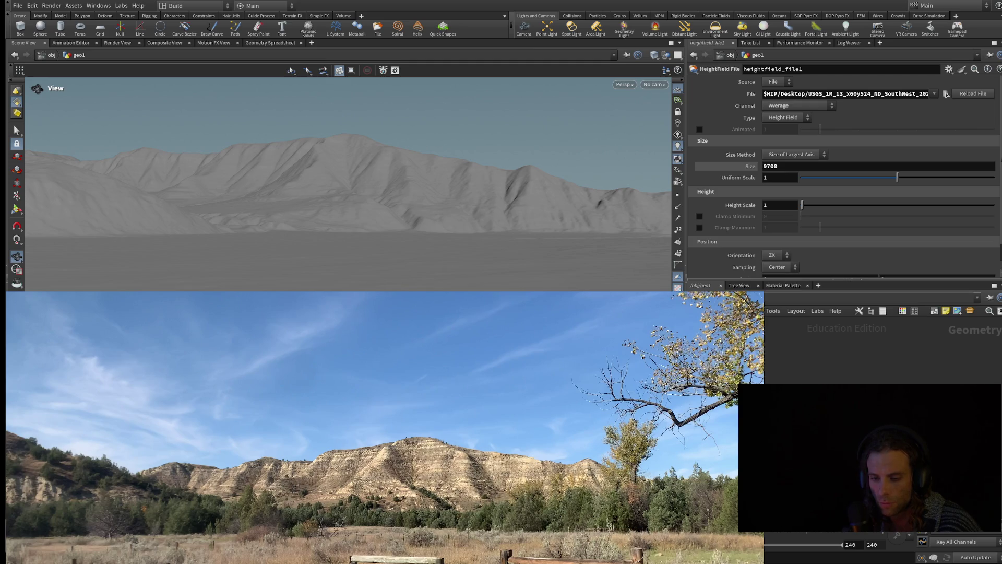
# Tumble the viewport slightly to match the low, horizon-level ridge view in the badlands photo.
pyautogui.moveTo(120, 219); pyautogui.dragTo(101, 218)
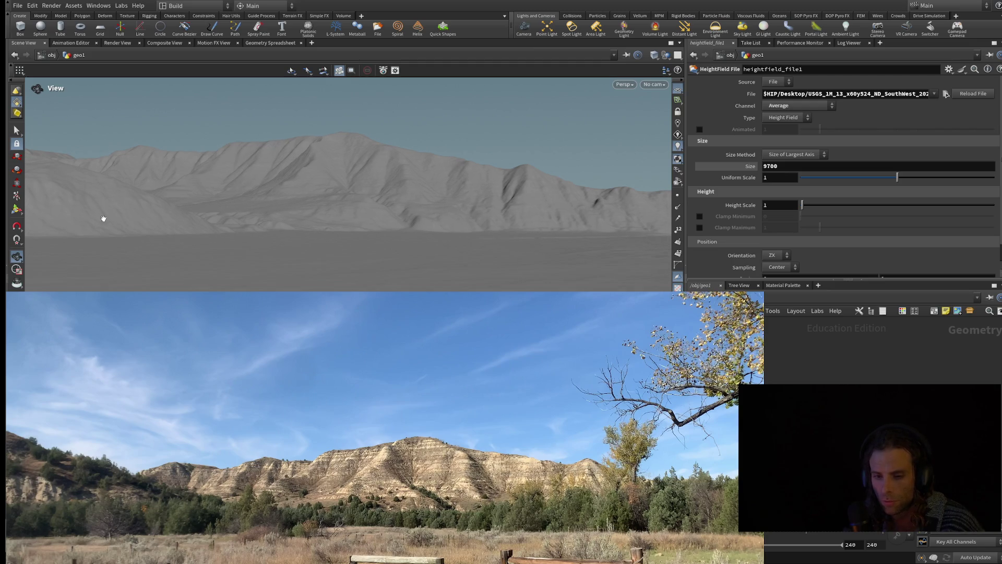